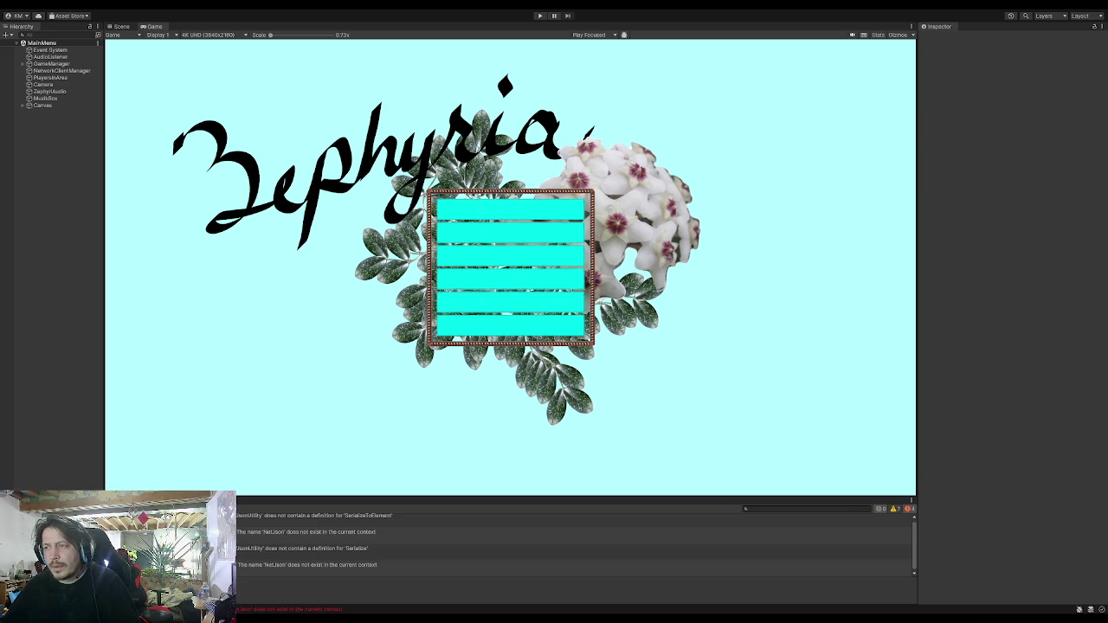
Bring the Visual Studio code window up over the running Zephyria game in Unity.
key(alt+Tab)
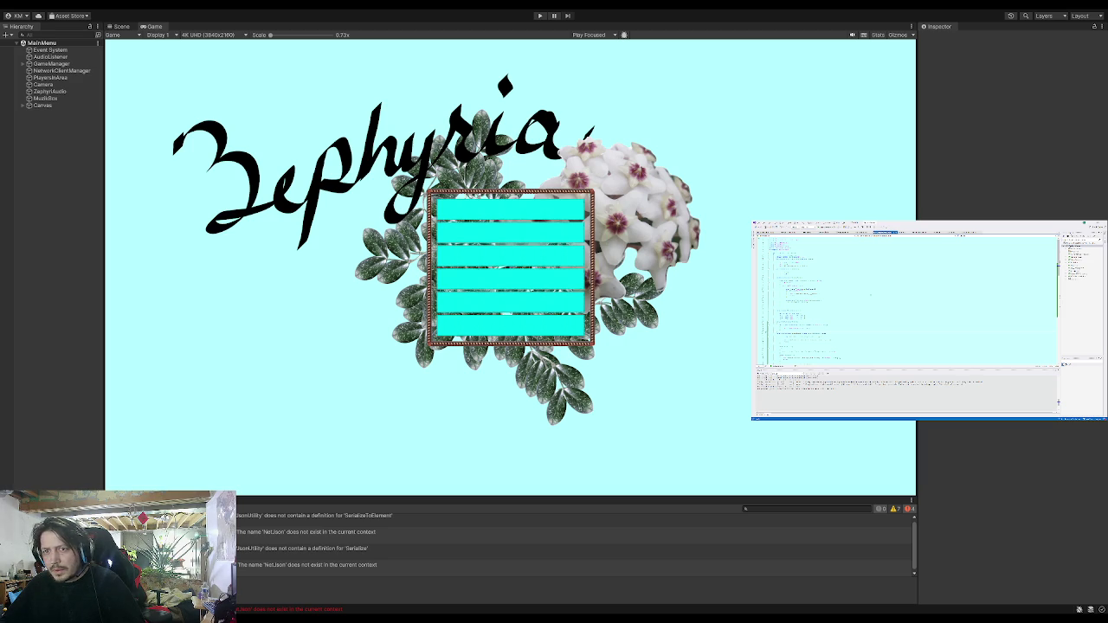
scroll(869, 300, down, 5)
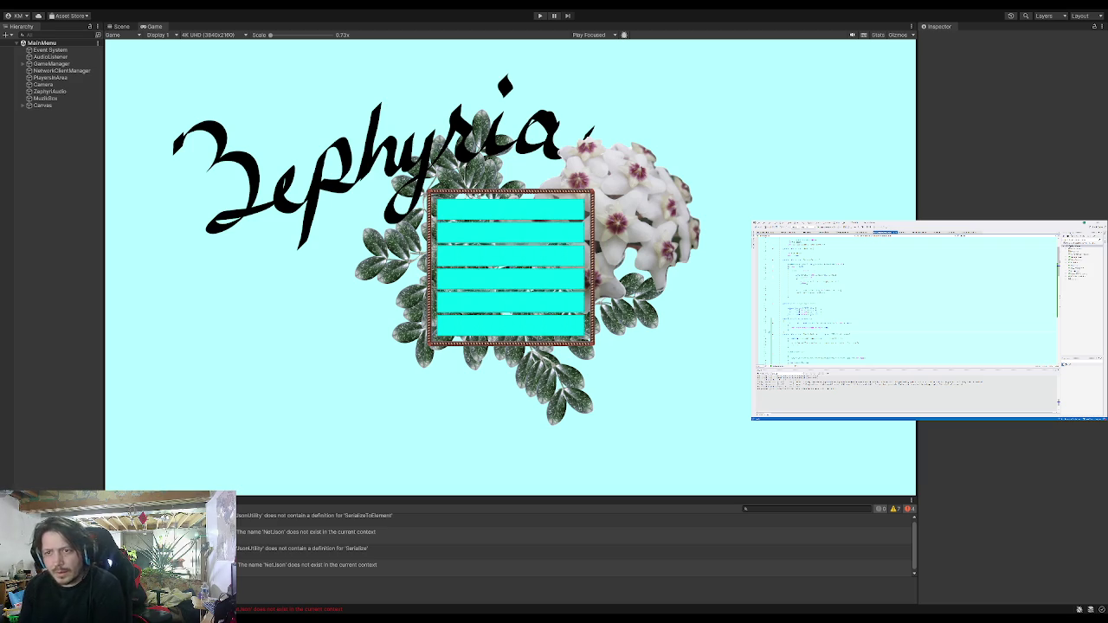
scroll(904, 299, down, 5)
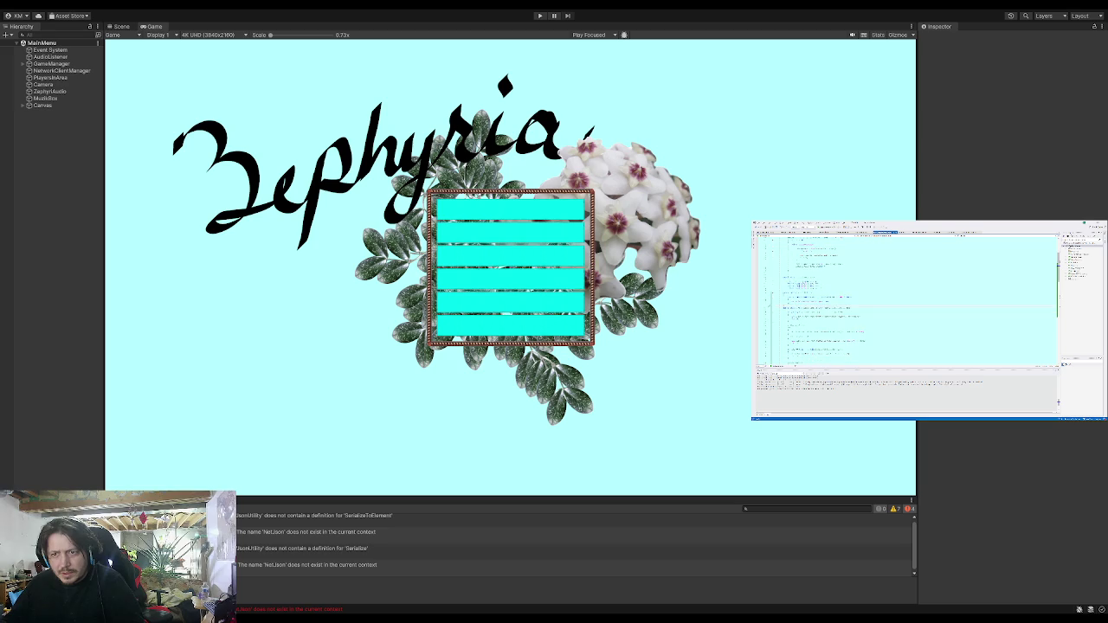
scroll(905, 299, down, 3)
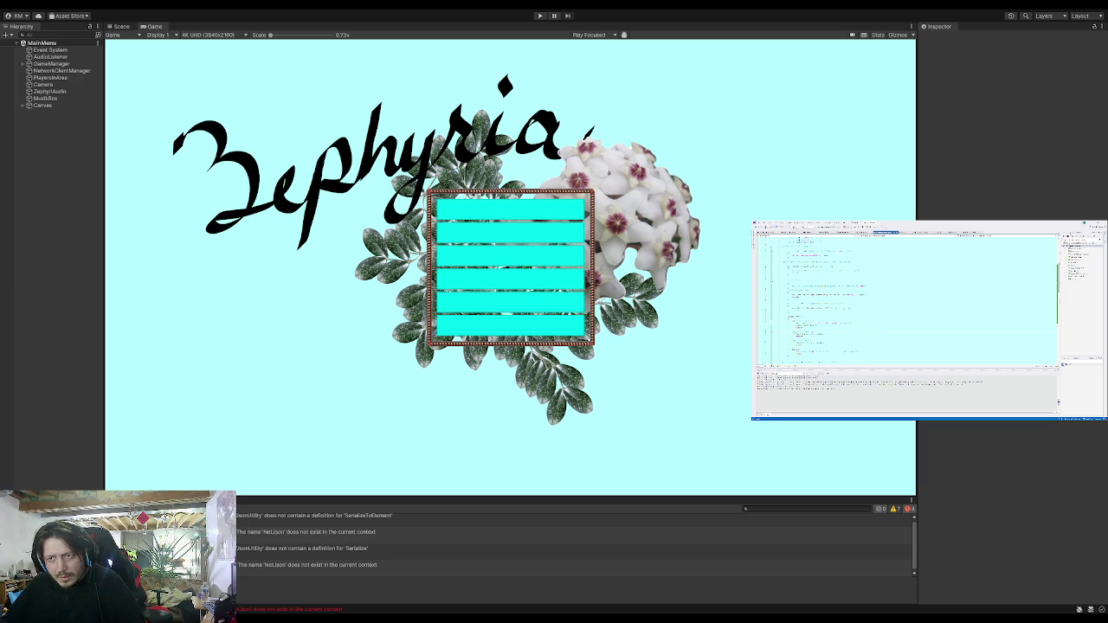
scroll(905, 299, down, 5)
scroll(905, 298, down, 5)
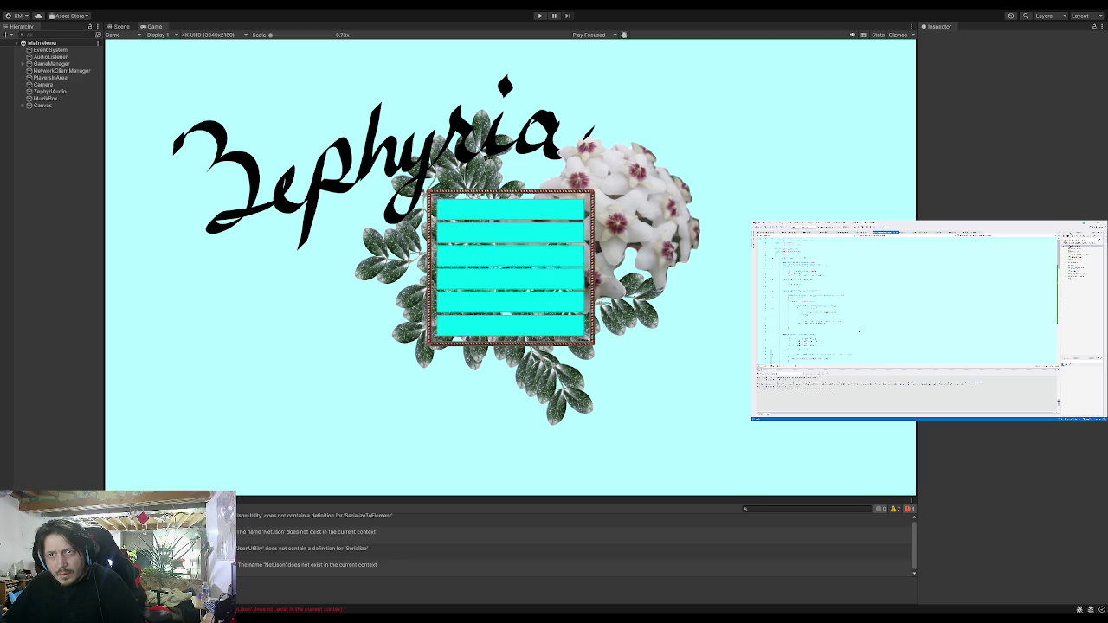
scroll(858, 332, down, 5)
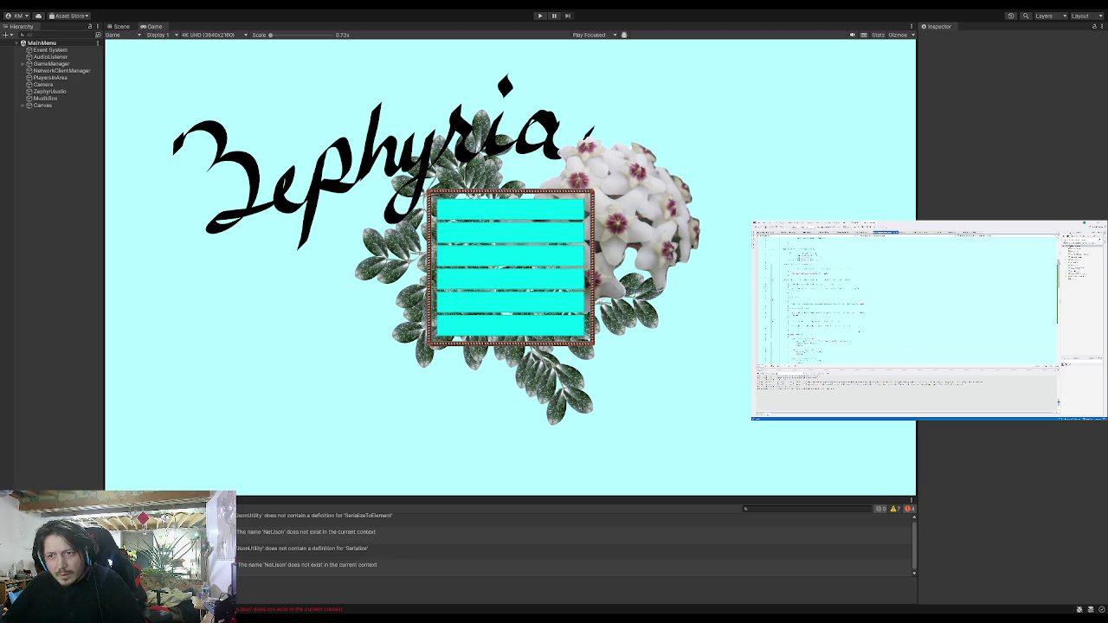
double_click(812, 329)
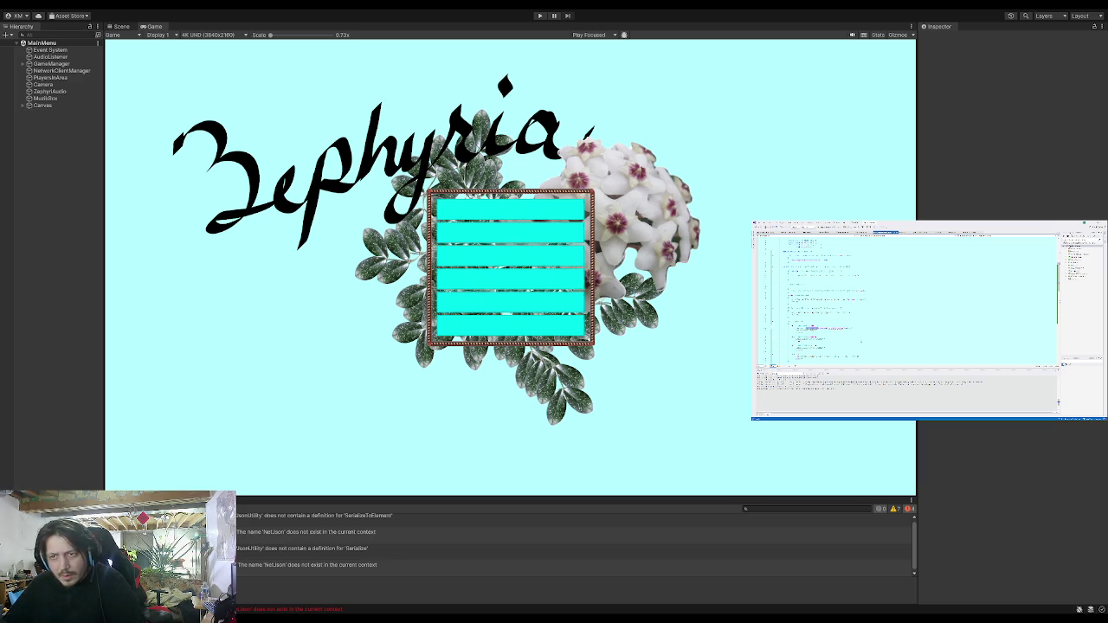
key(ctrl+v)
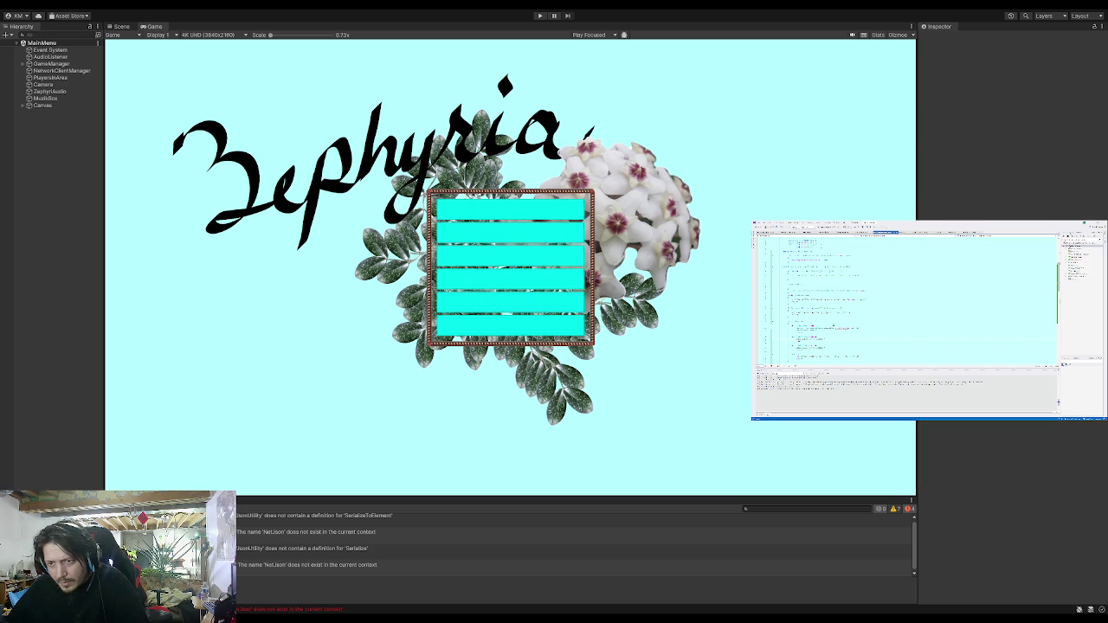
scroll(905, 303, up, 3)
scroll(905, 303, down, 3)
scroll(904, 303, up, 2)
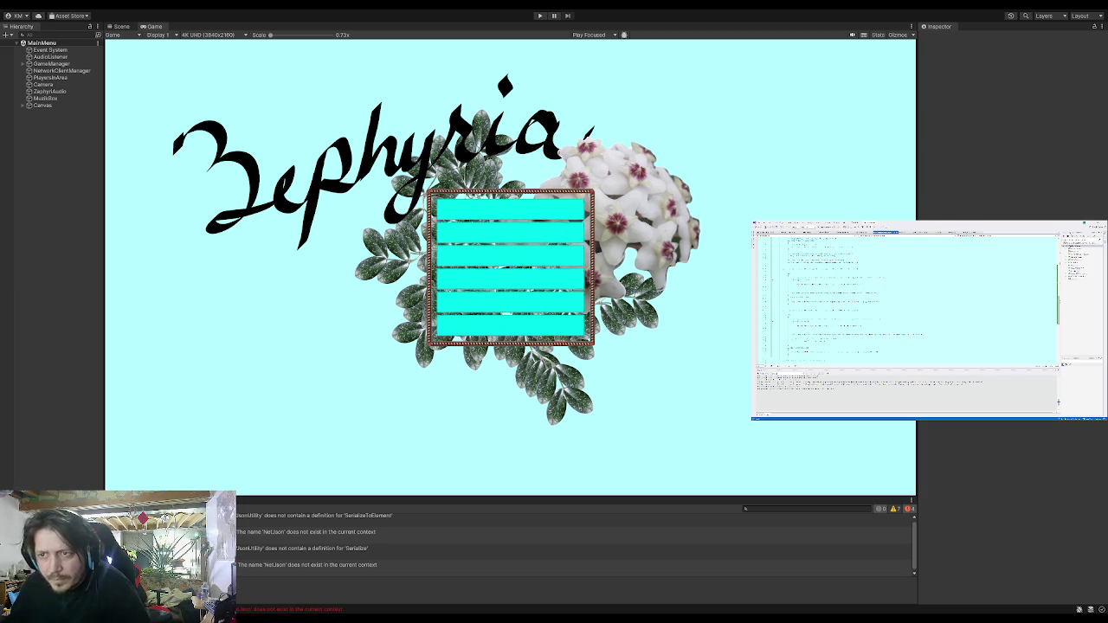
scroll(904, 303, down, 3)
scroll(905, 303, down, 3)
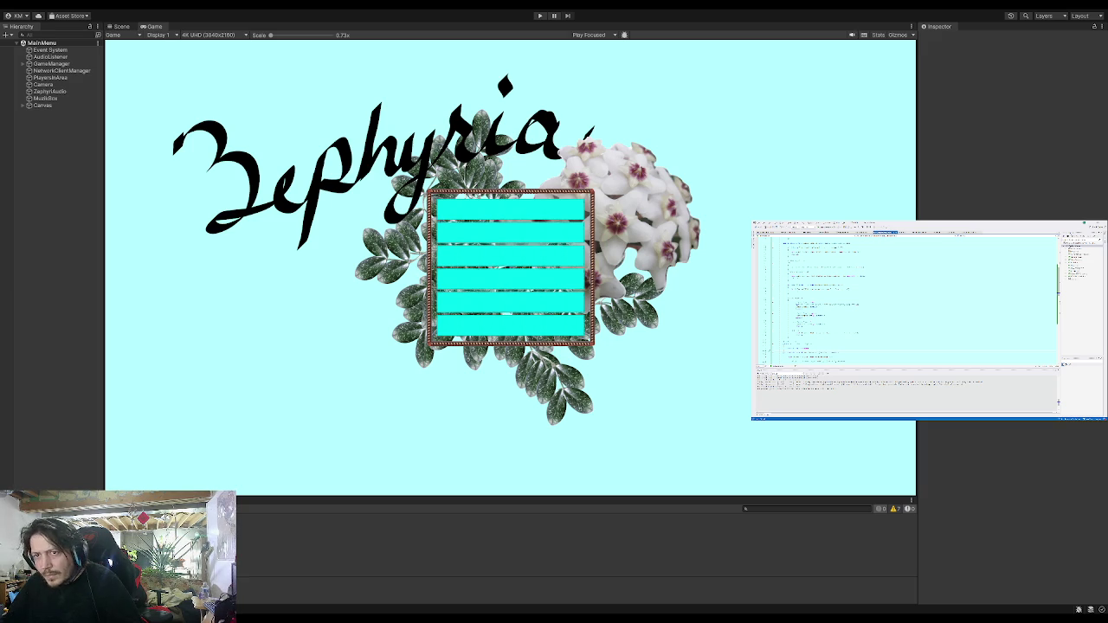
Indent the selected block of about nine script lines by one level.
key(shift+Down)
key(shift+Down)
key(shift+Down)
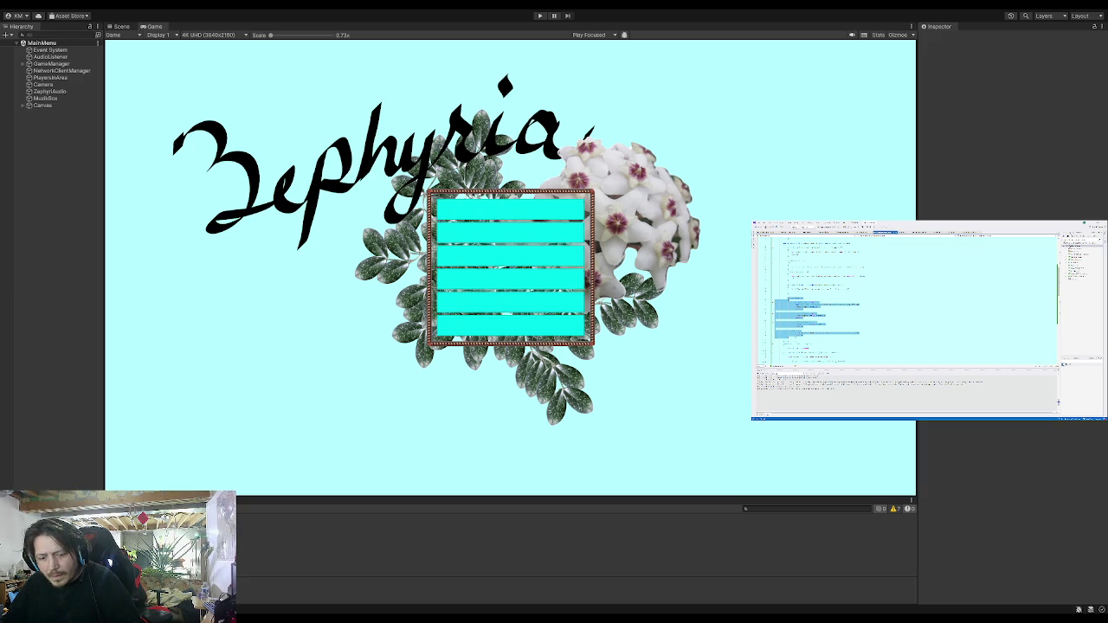
key(Tab)
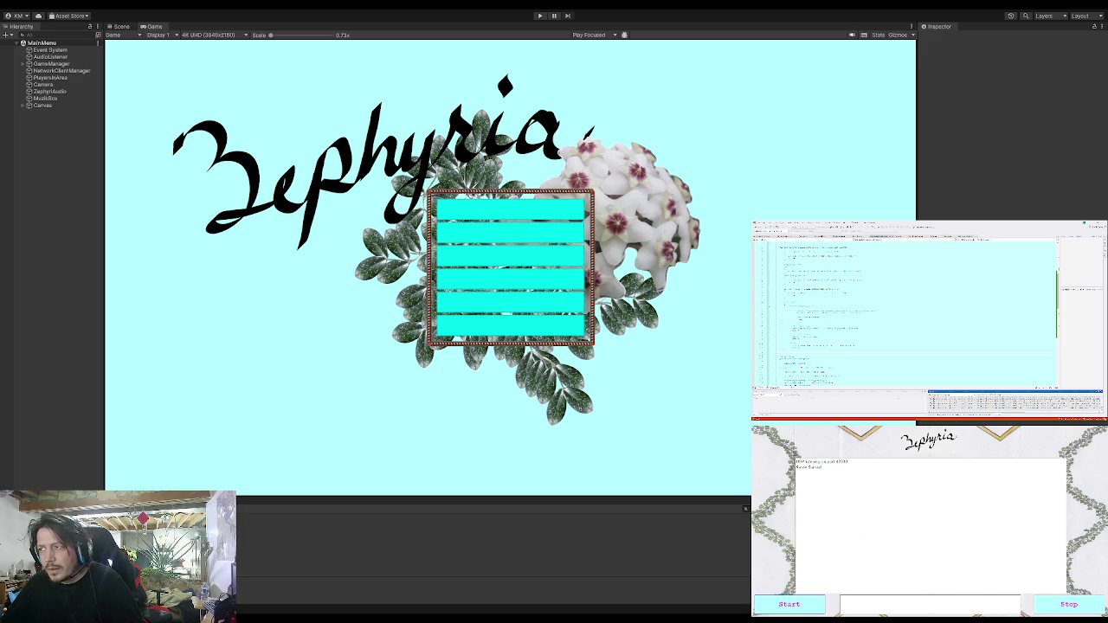
Run the game, log in with the account name, and enter the world as Zephyria.
click(540, 15)
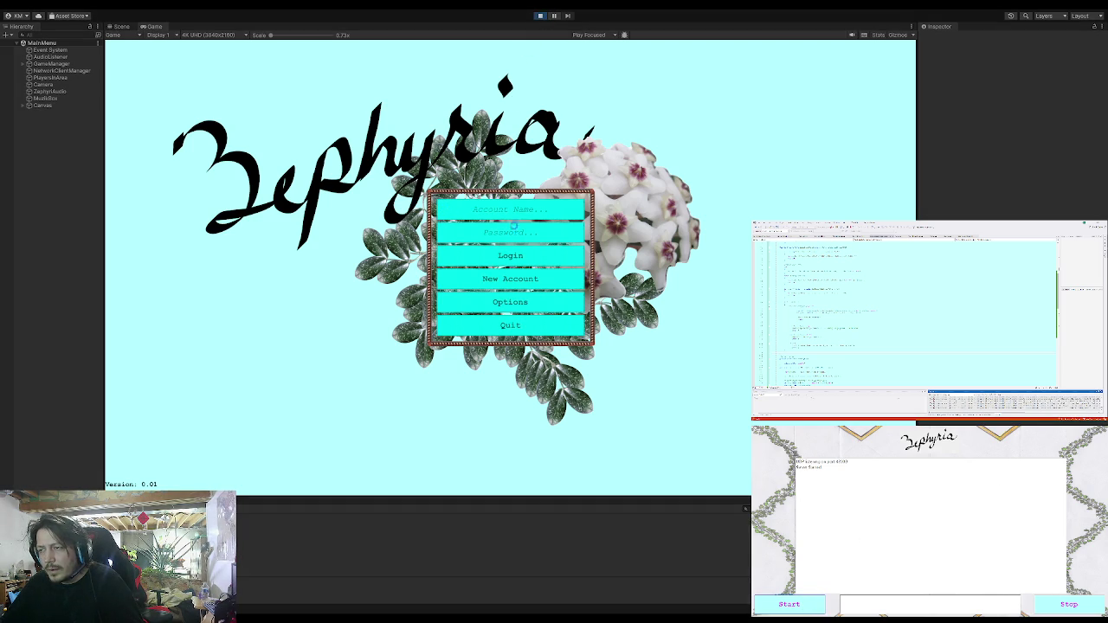
click(533, 307)
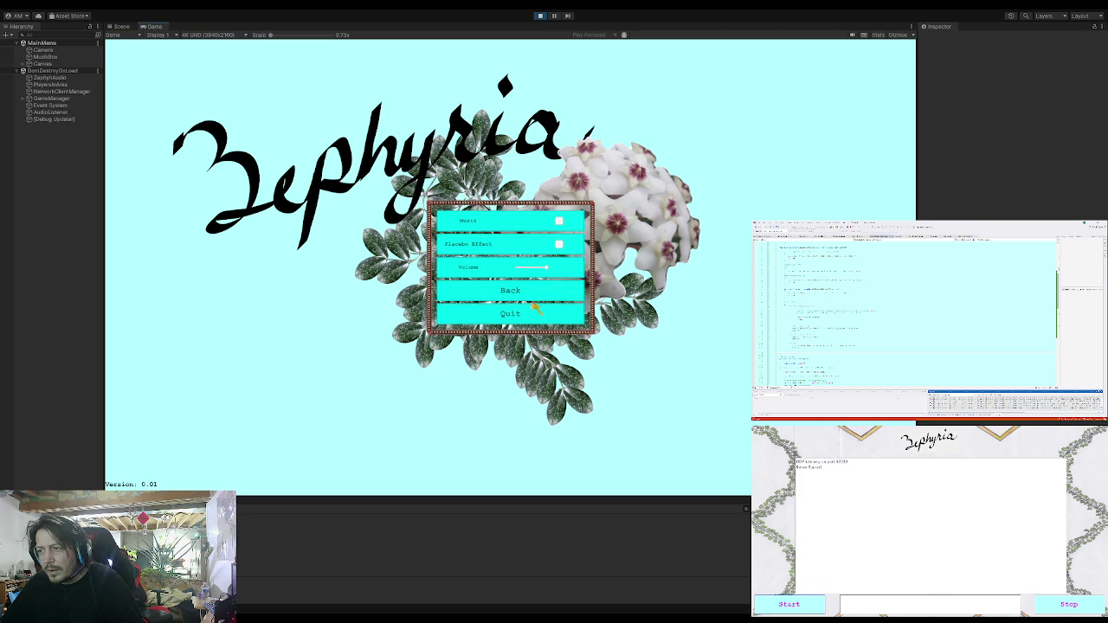
click(518, 293)
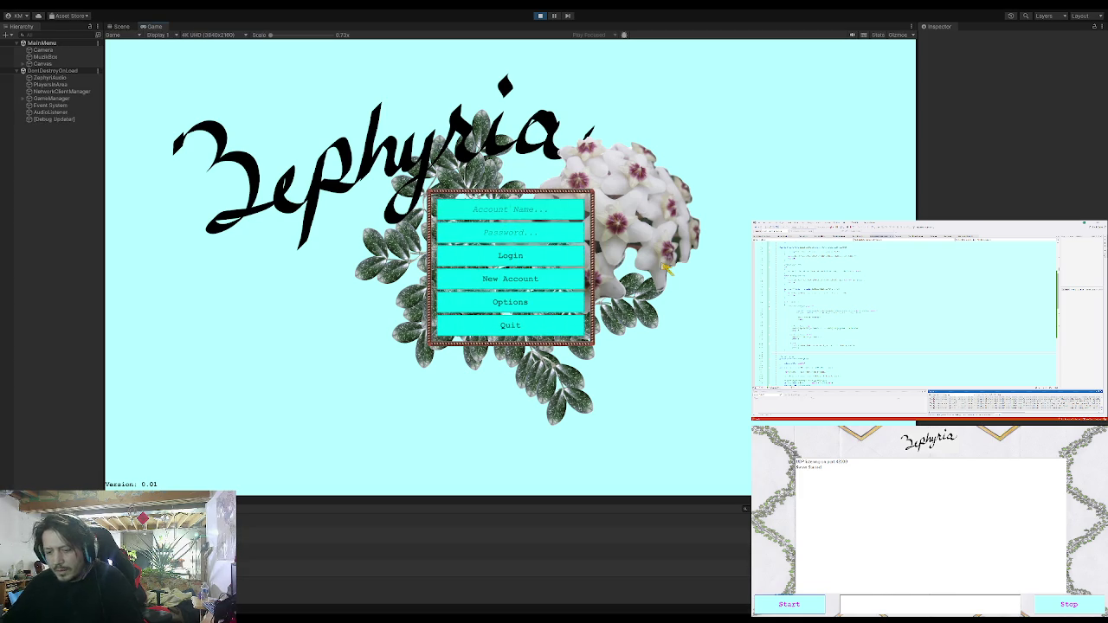
text(Zephyria)
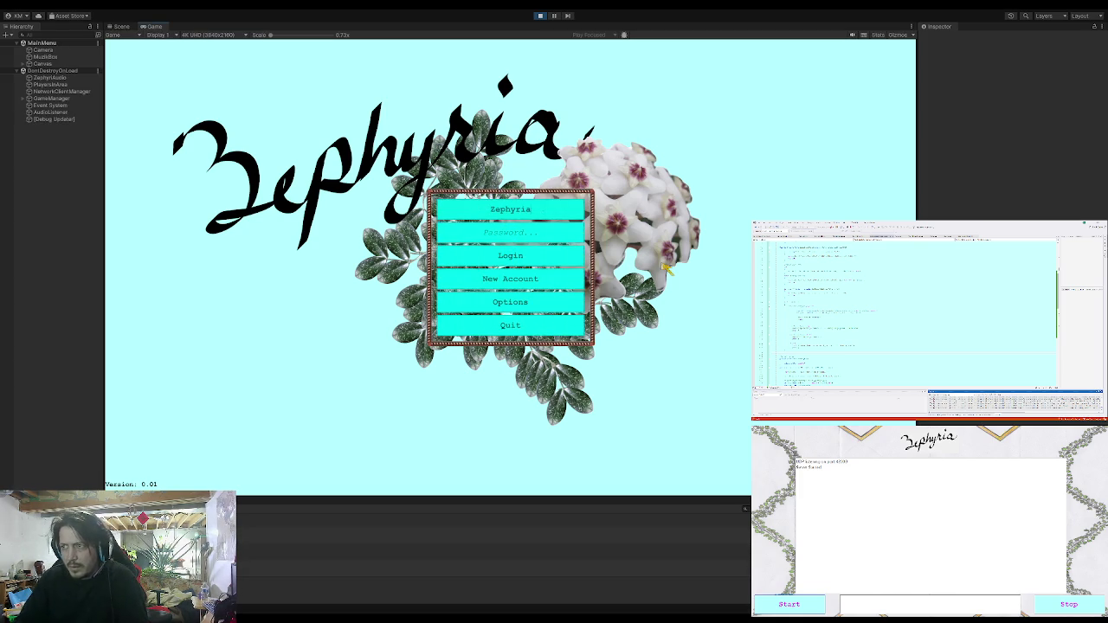
click(532, 256)
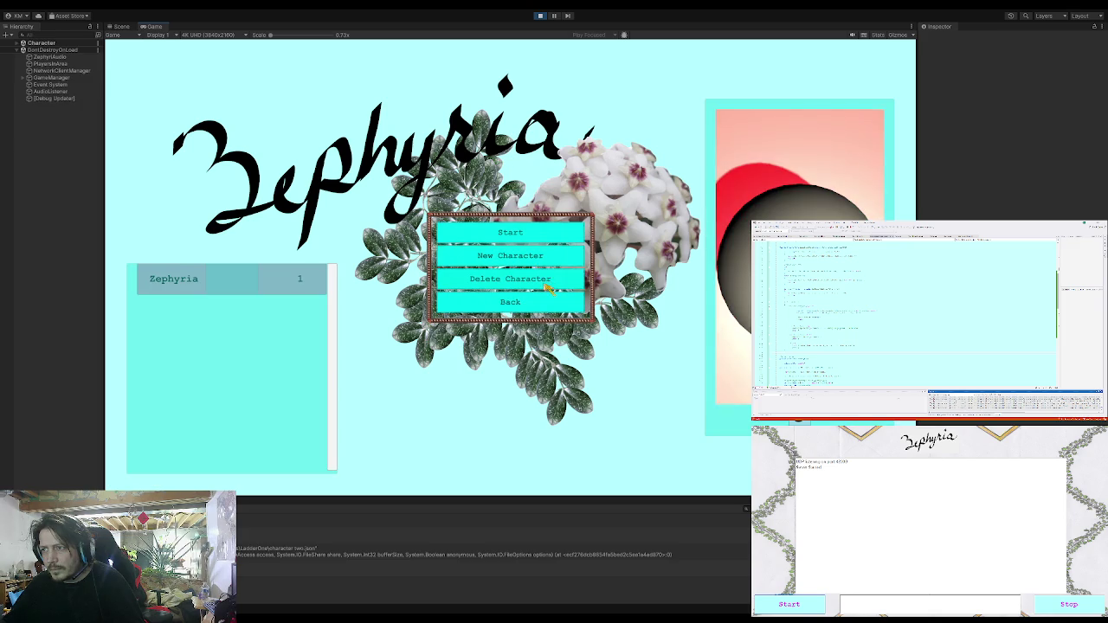
click(504, 242)
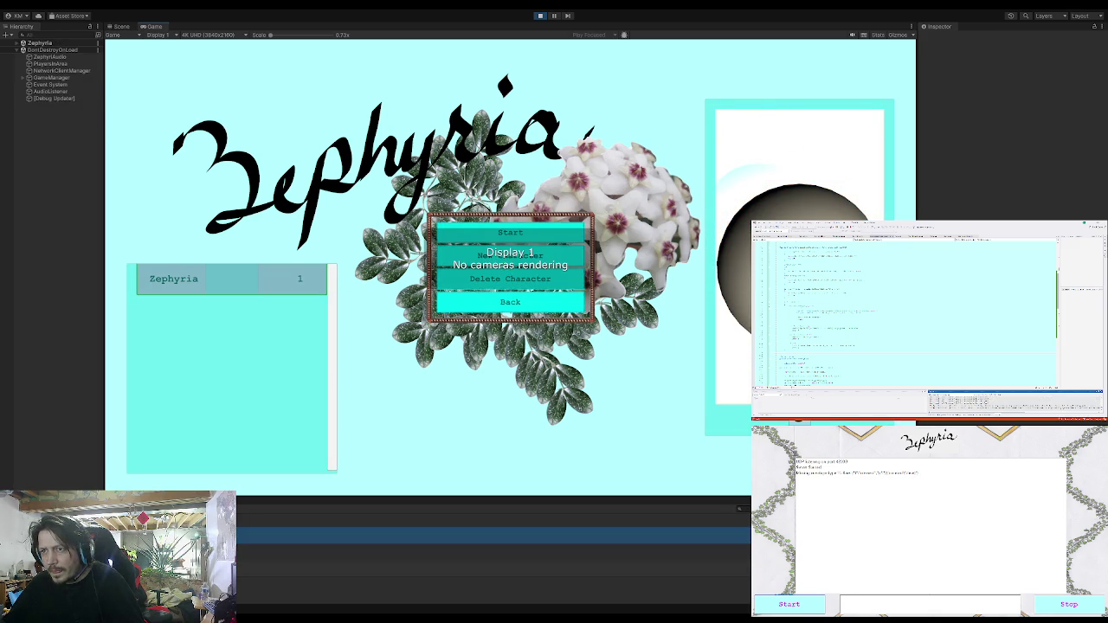
Review the three server log lines, stop the game server, and exit Play mode.
drag(797, 472, 925, 474)
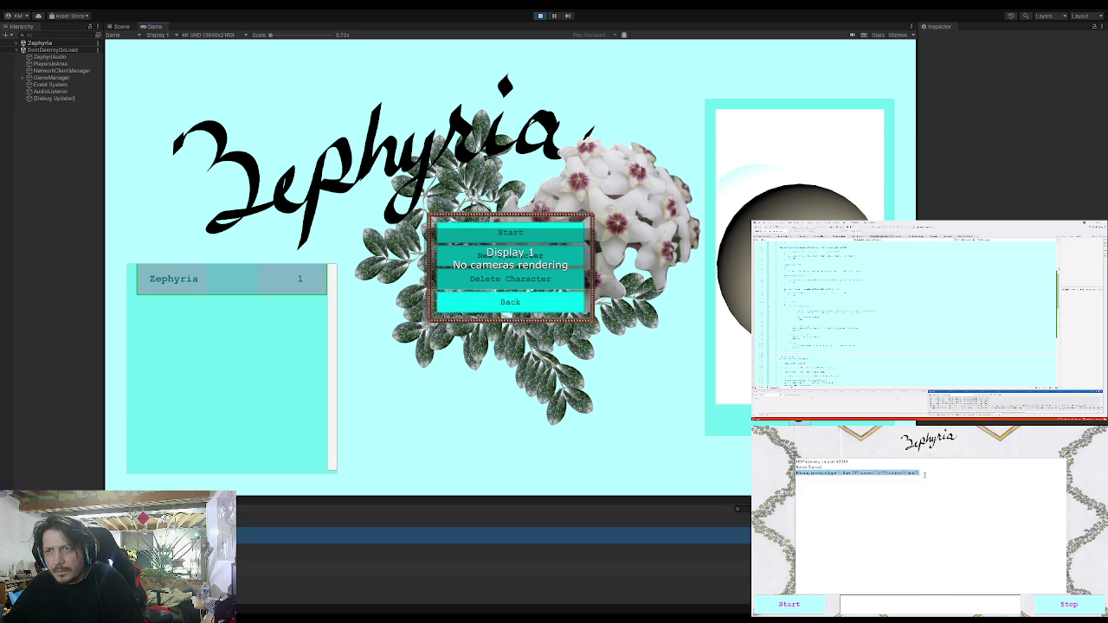
click(845, 481)
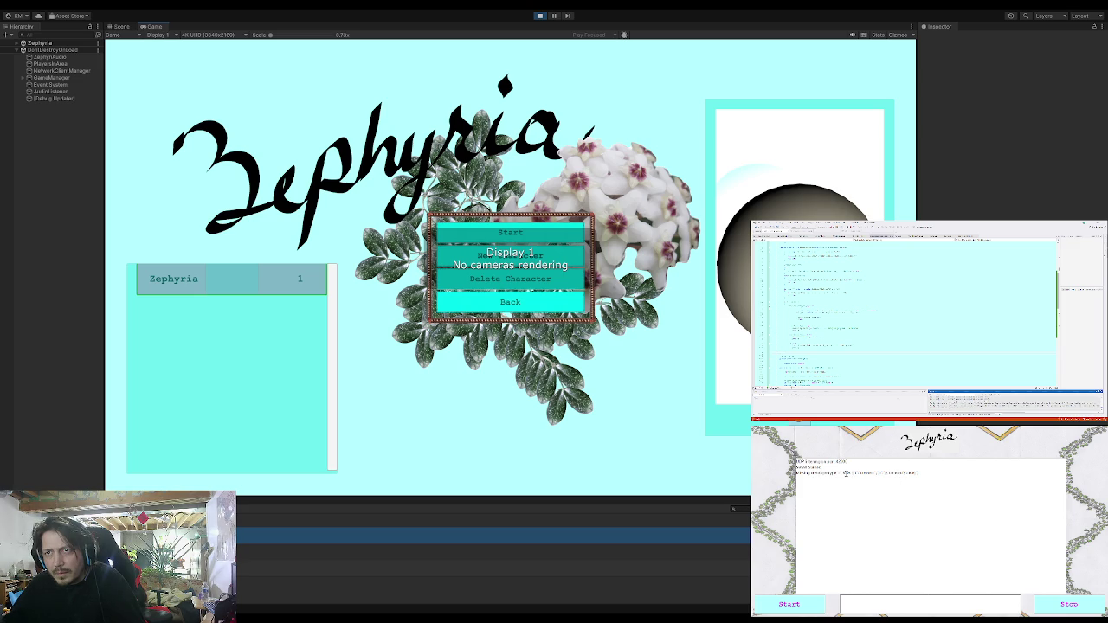
drag(922, 474, 797, 462)
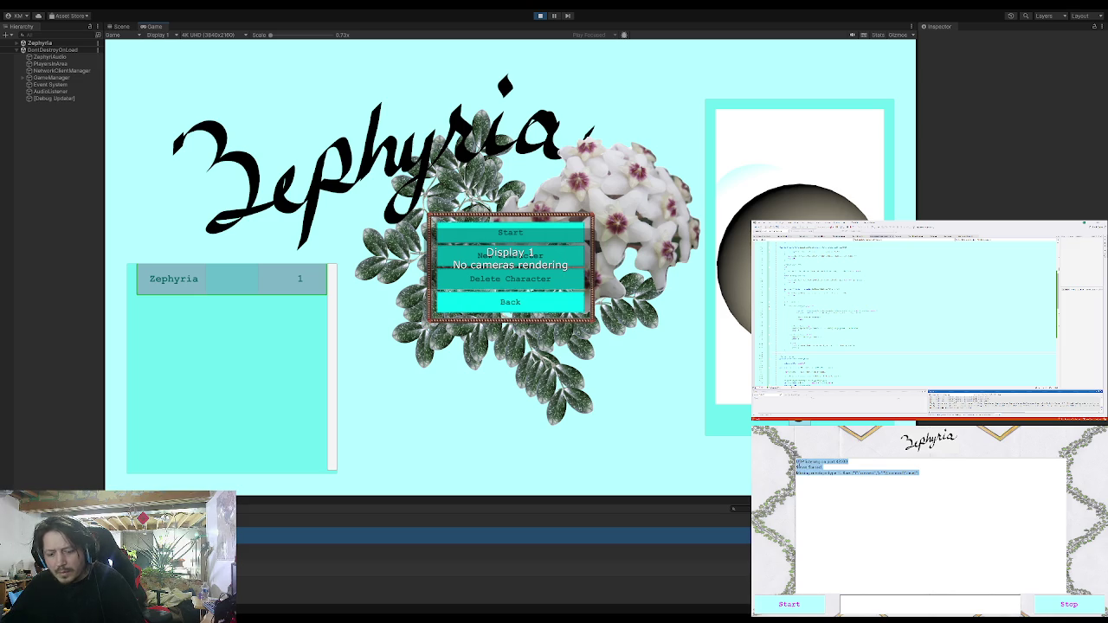
click(796, 462)
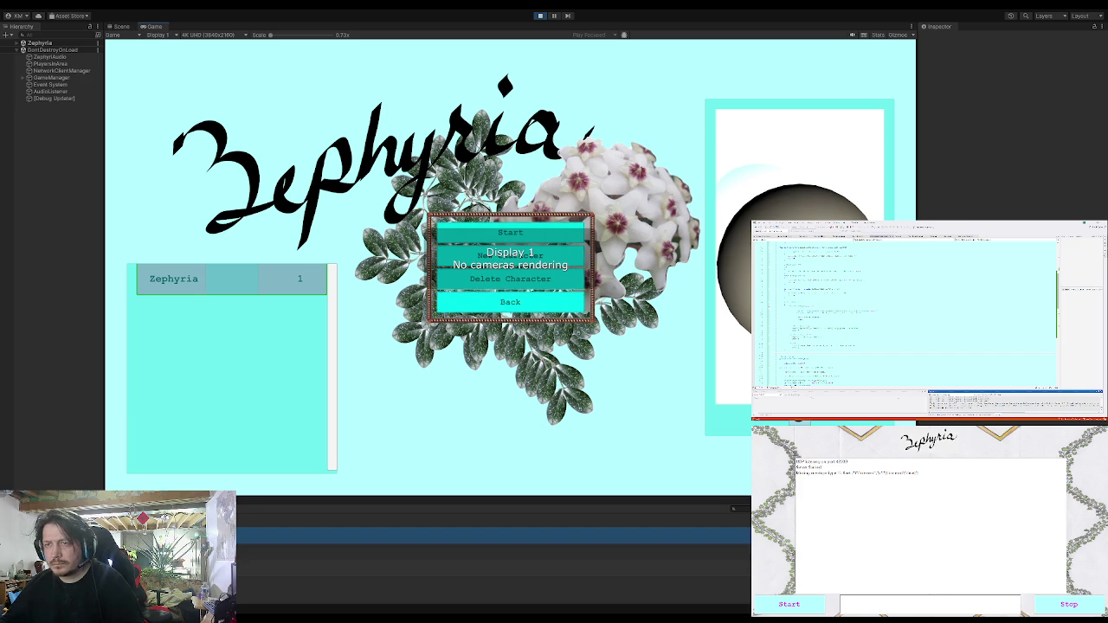
drag(795, 460, 881, 480)
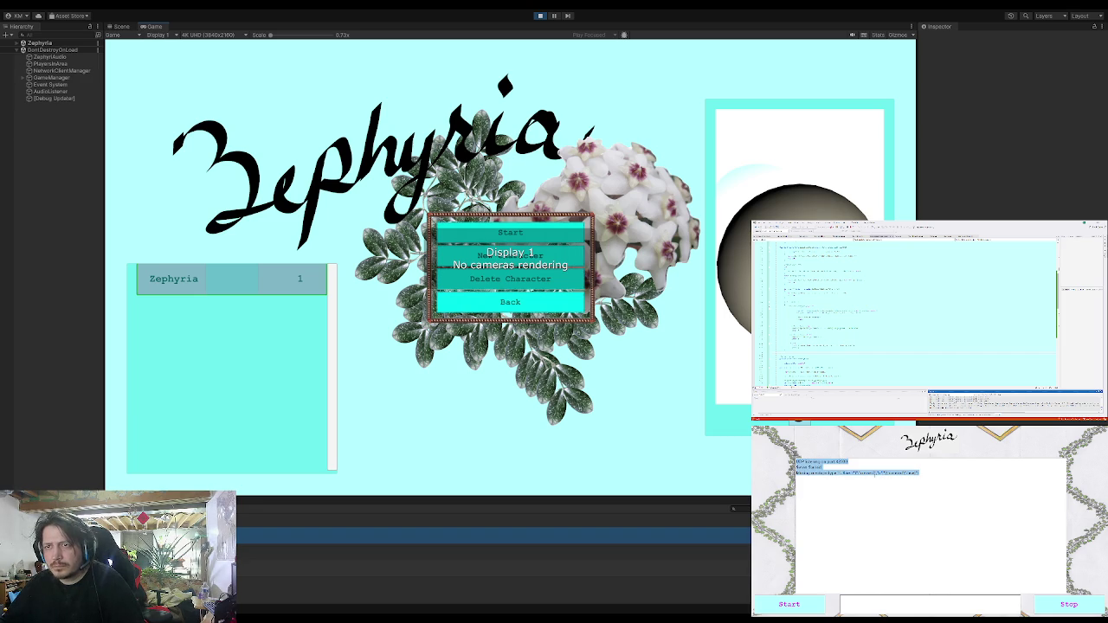
click(881, 480)
click(1076, 612)
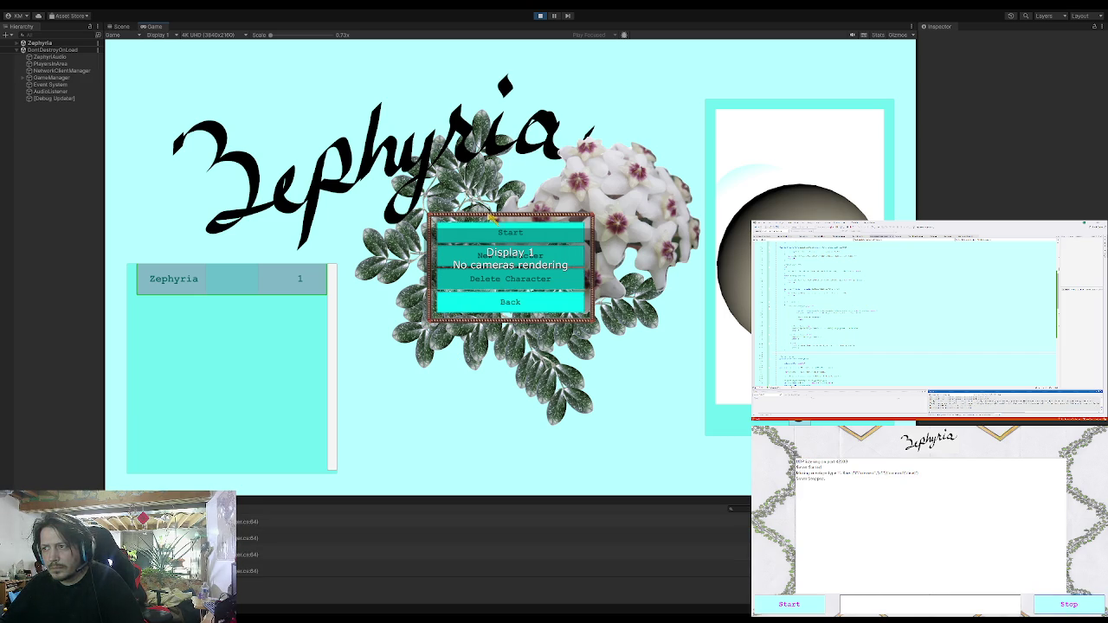
click(539, 15)
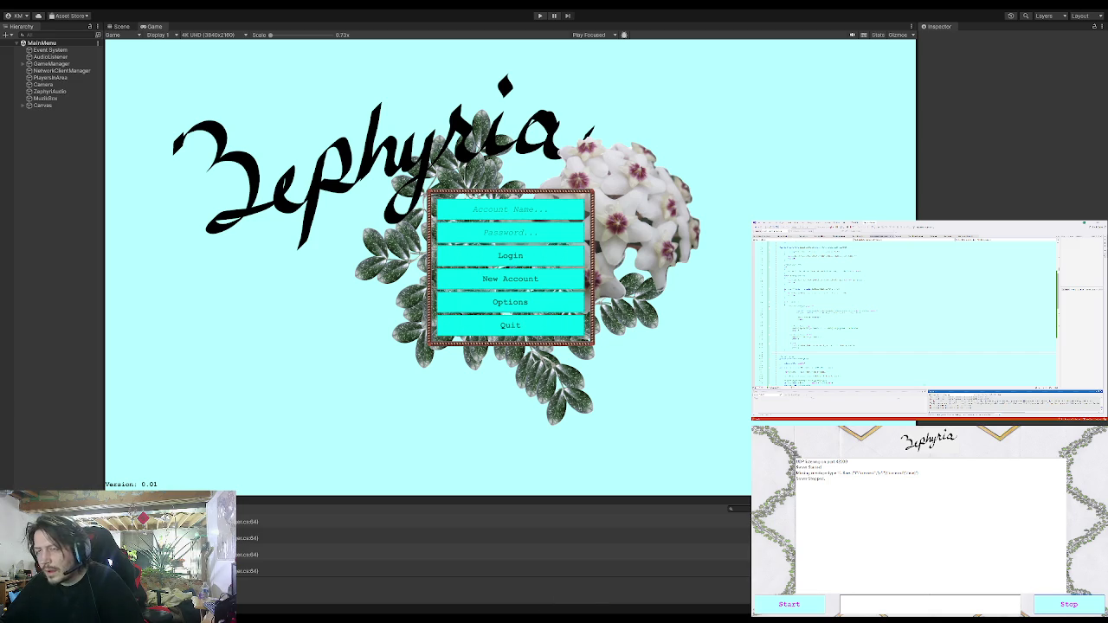
Close the stopped server window and start the relaunched Zephyria server.
key(shift+F5)
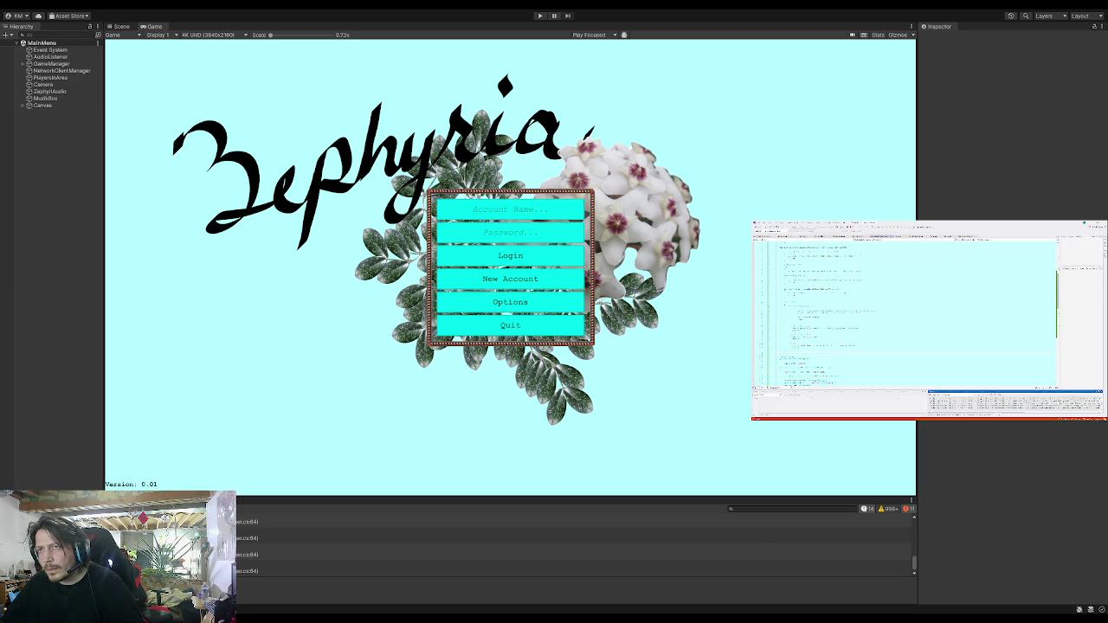
click(793, 605)
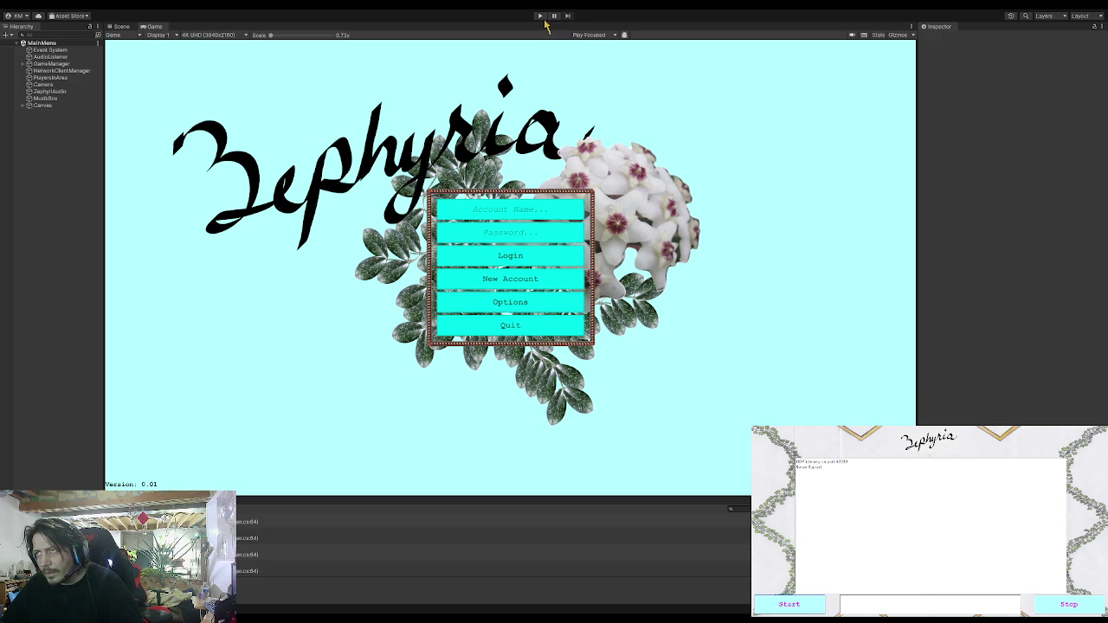
Enter the account name, log in, and start the game with the Zephyria character.
click(541, 303)
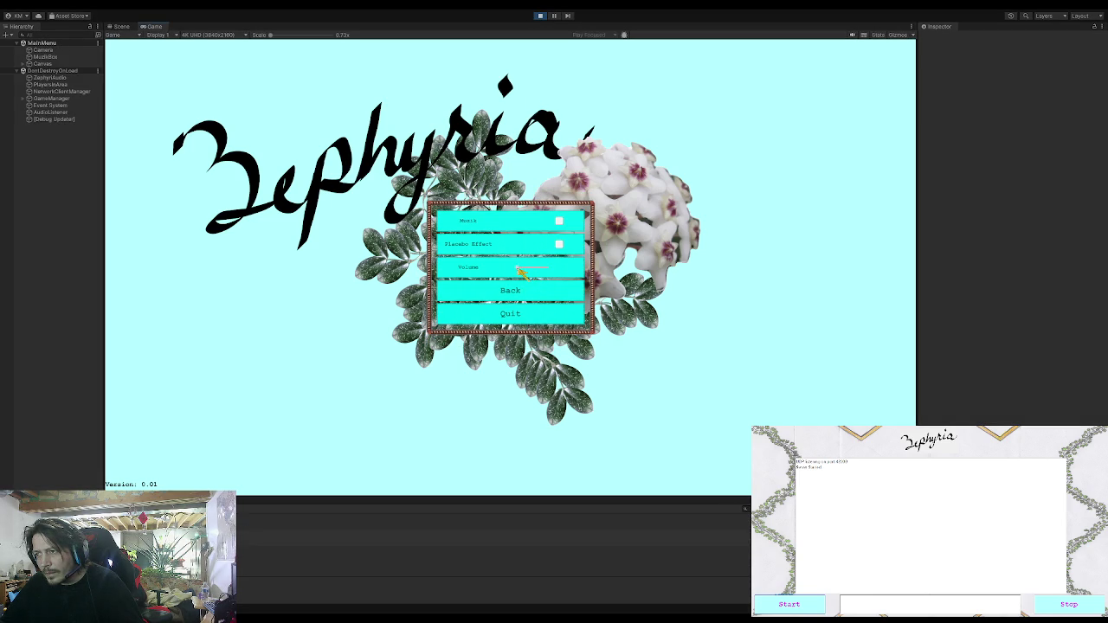
click(519, 298)
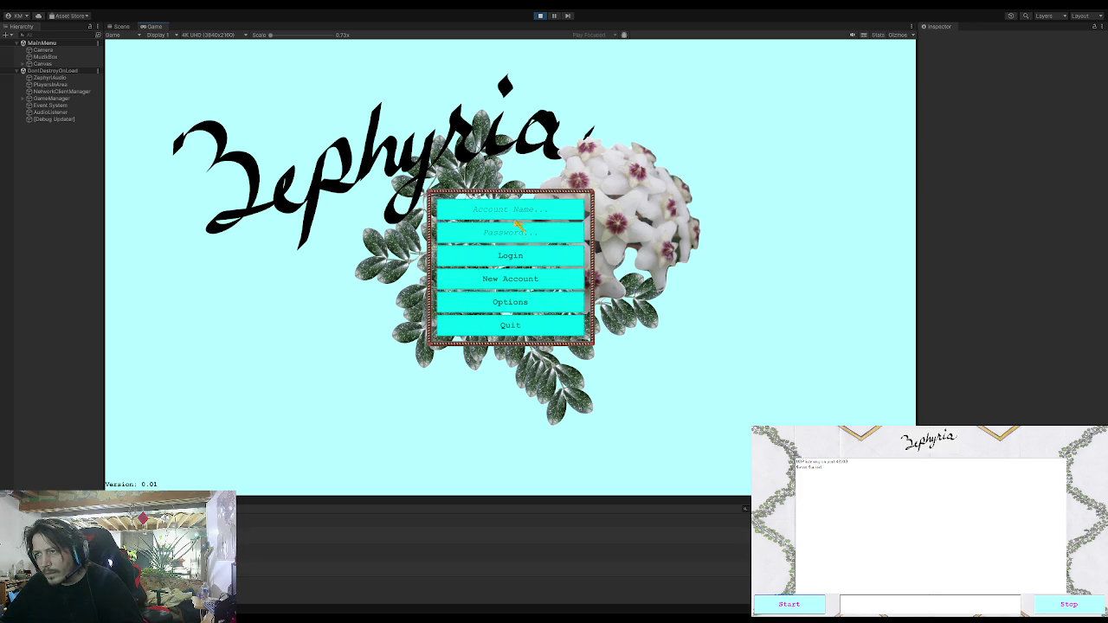
text(Zephyria)
click(476, 256)
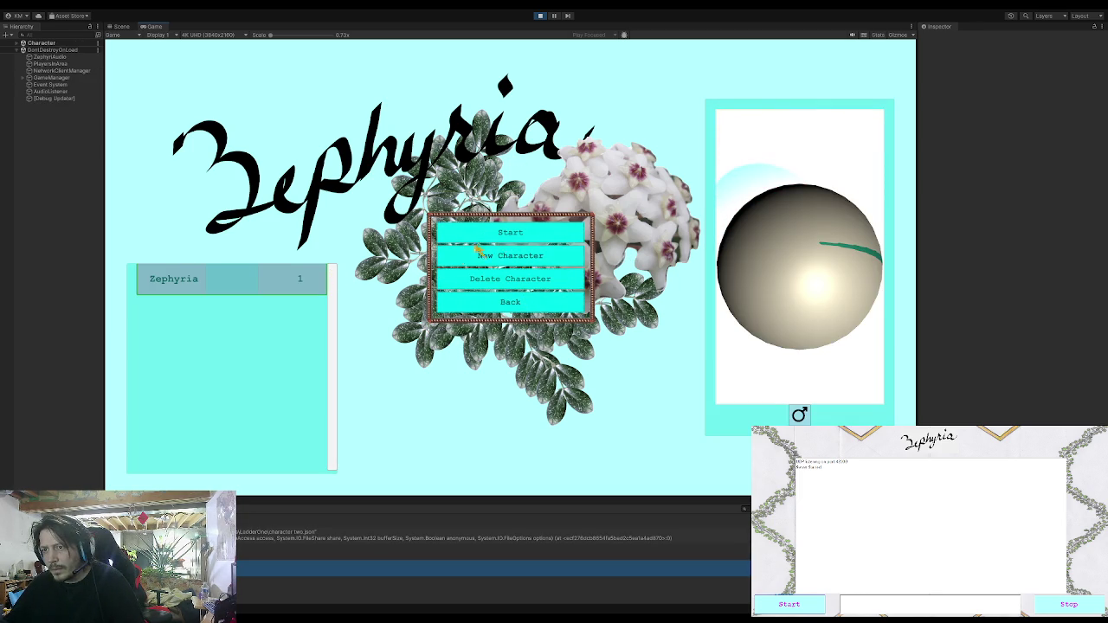
click(519, 234)
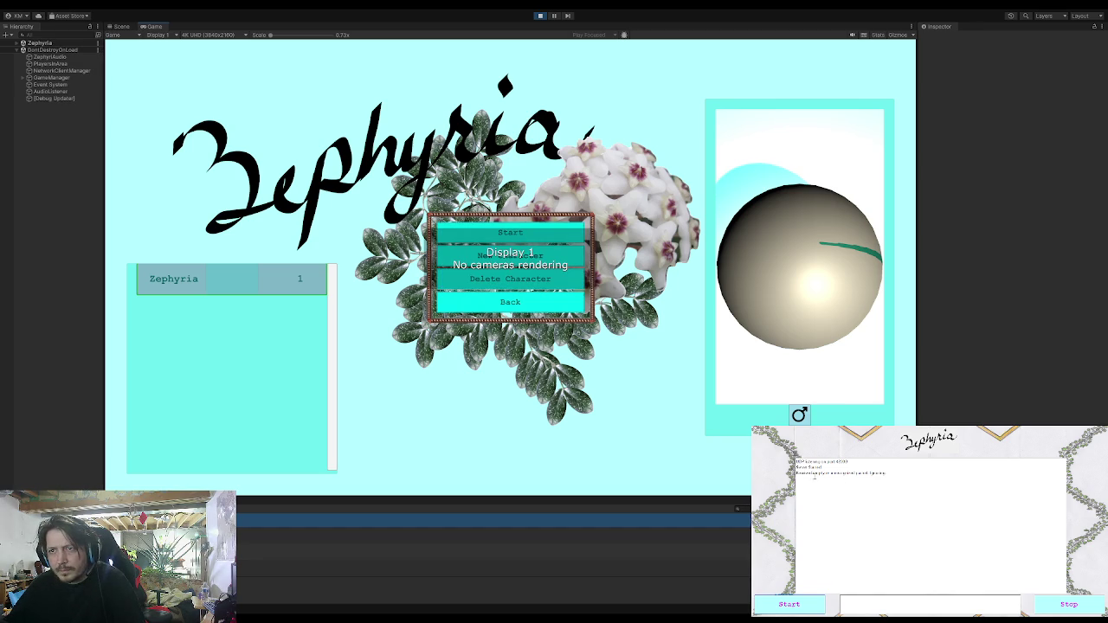
Check the server log, stop the Zephyria server, and bring Visual Studio to the front.
drag(796, 473, 902, 478)
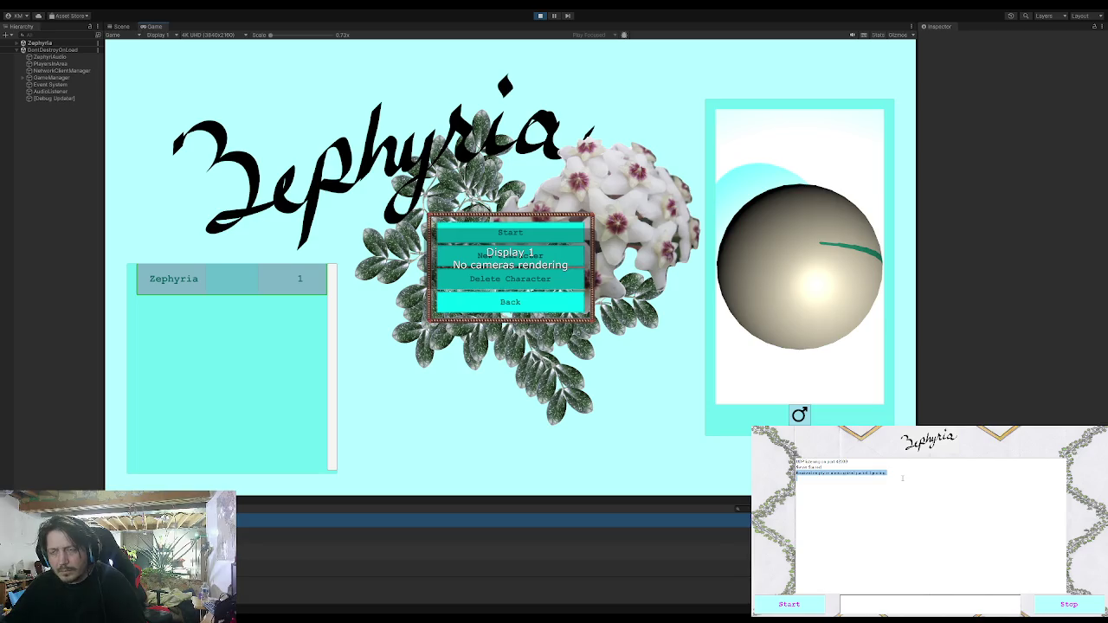
click(902, 477)
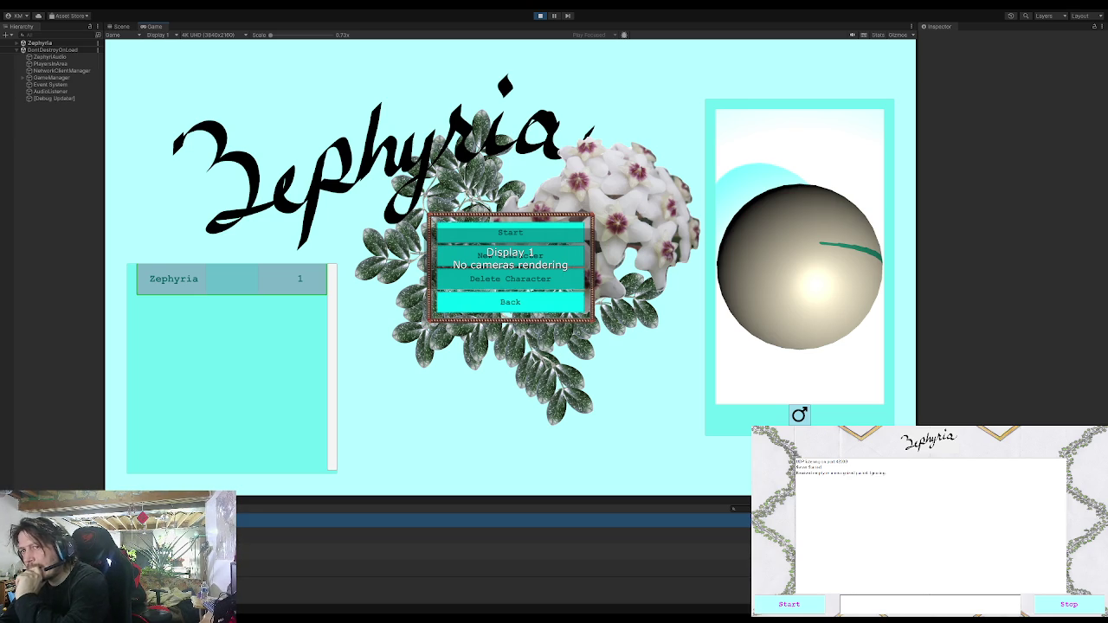
click(1070, 606)
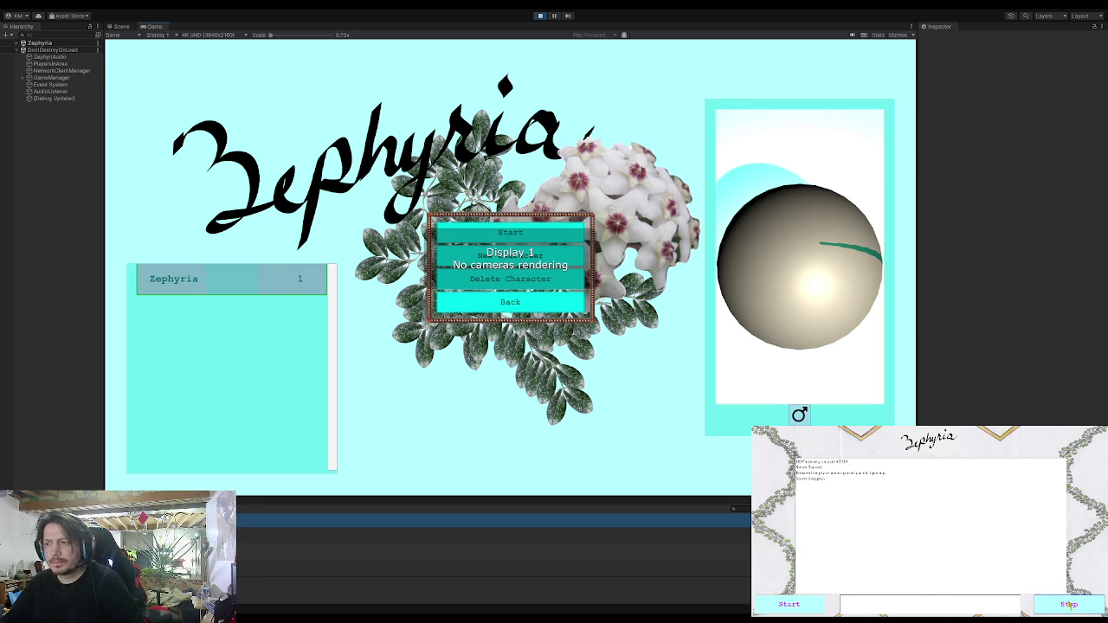
click(1070, 608)
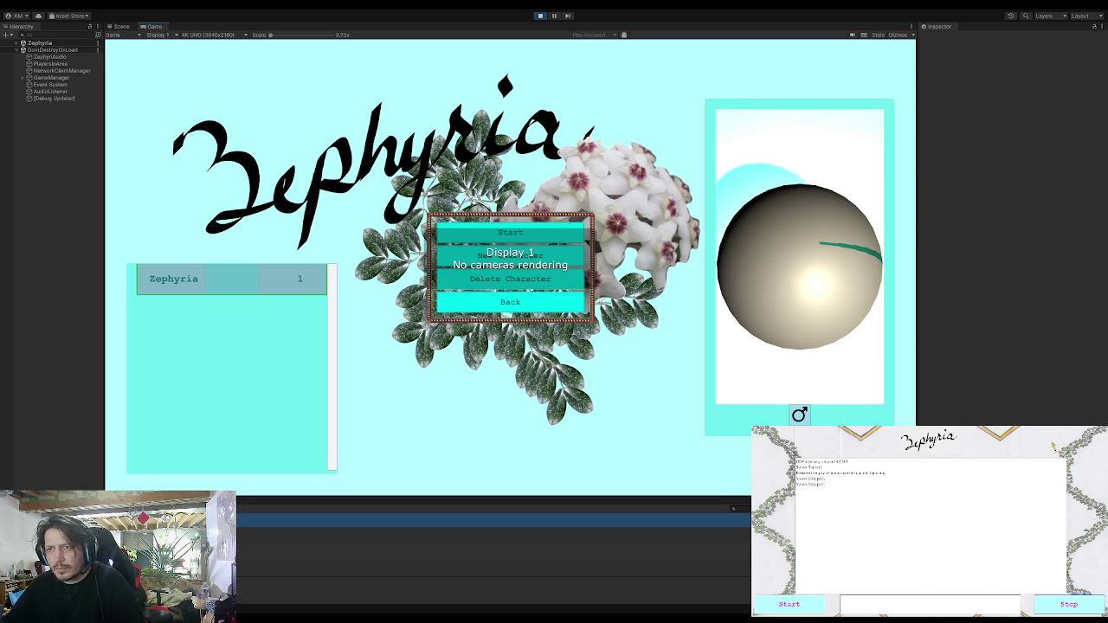
key(alt+Tab)
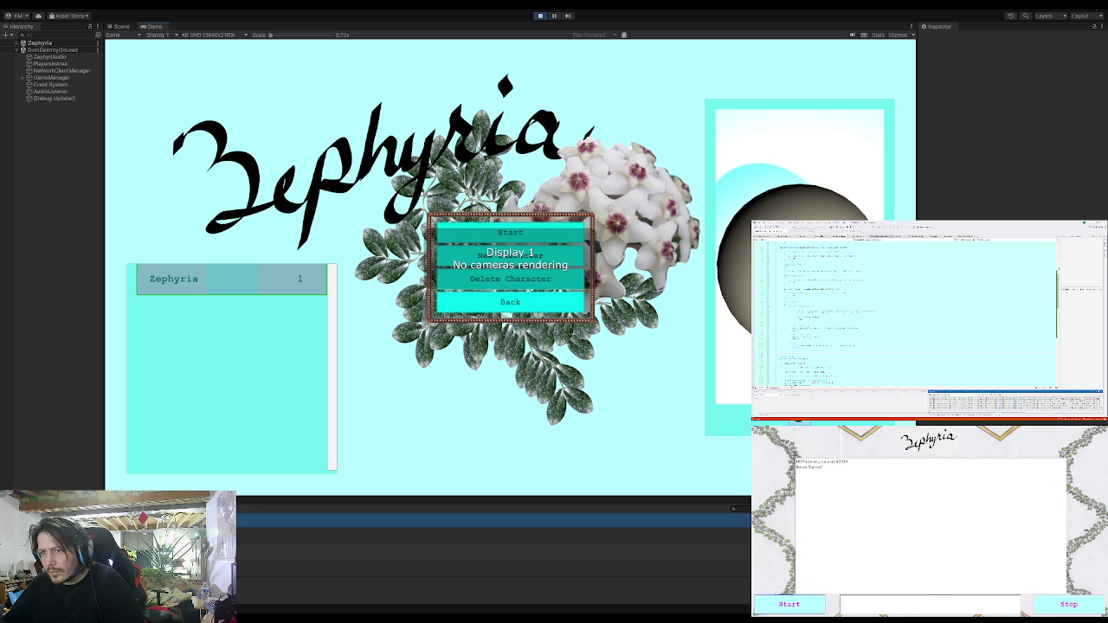
click(460, 358)
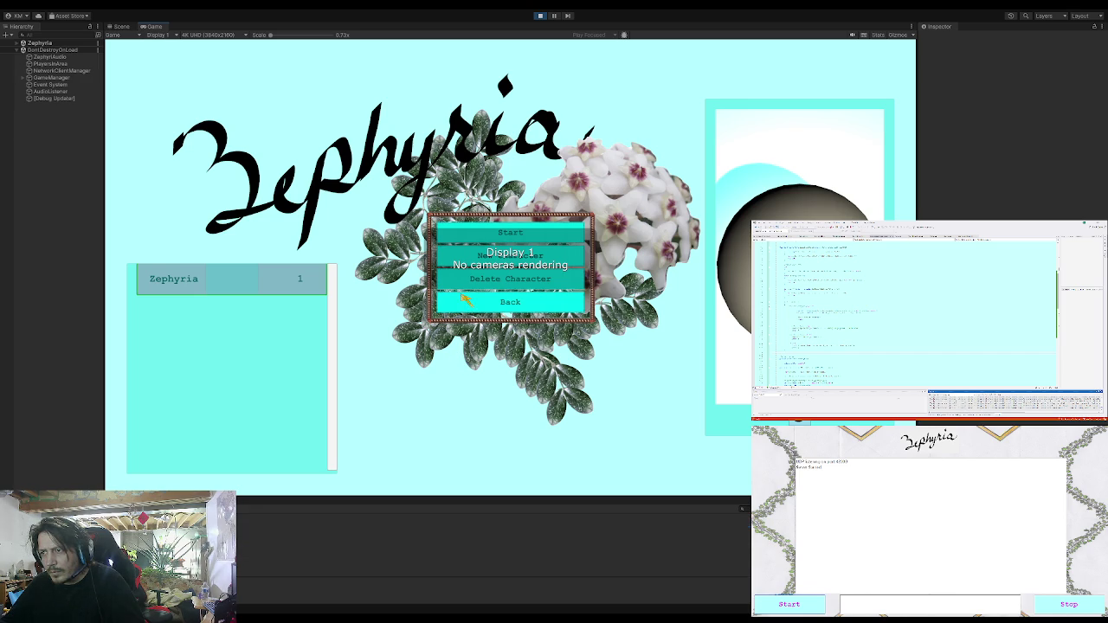
Restart Play mode, log in with the account name, and start playing as Zephyria.
click(538, 16)
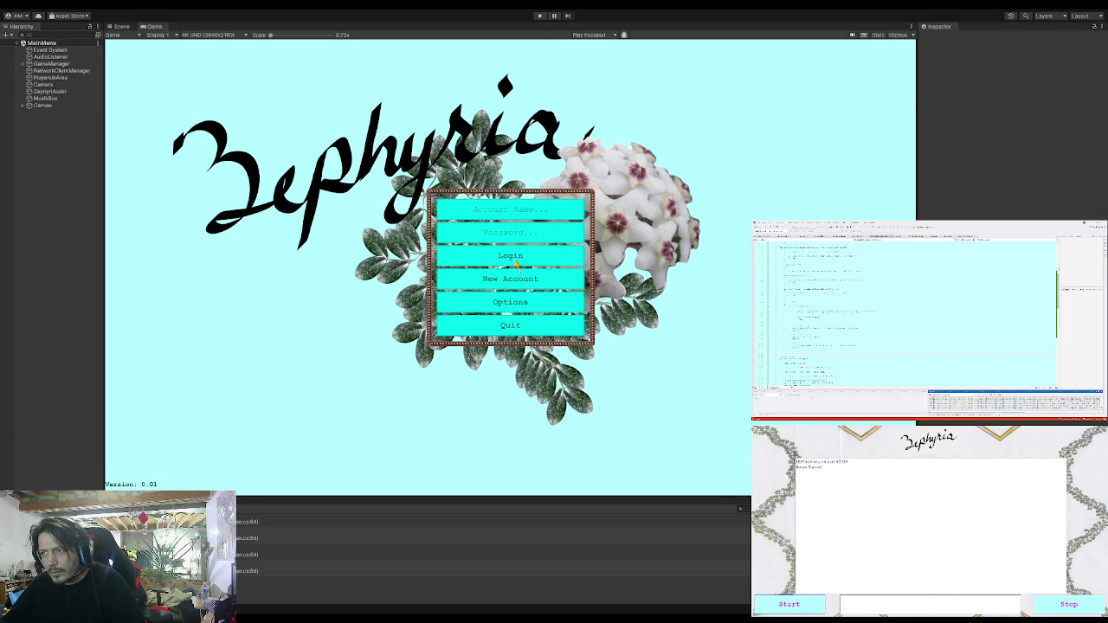
click(539, 17)
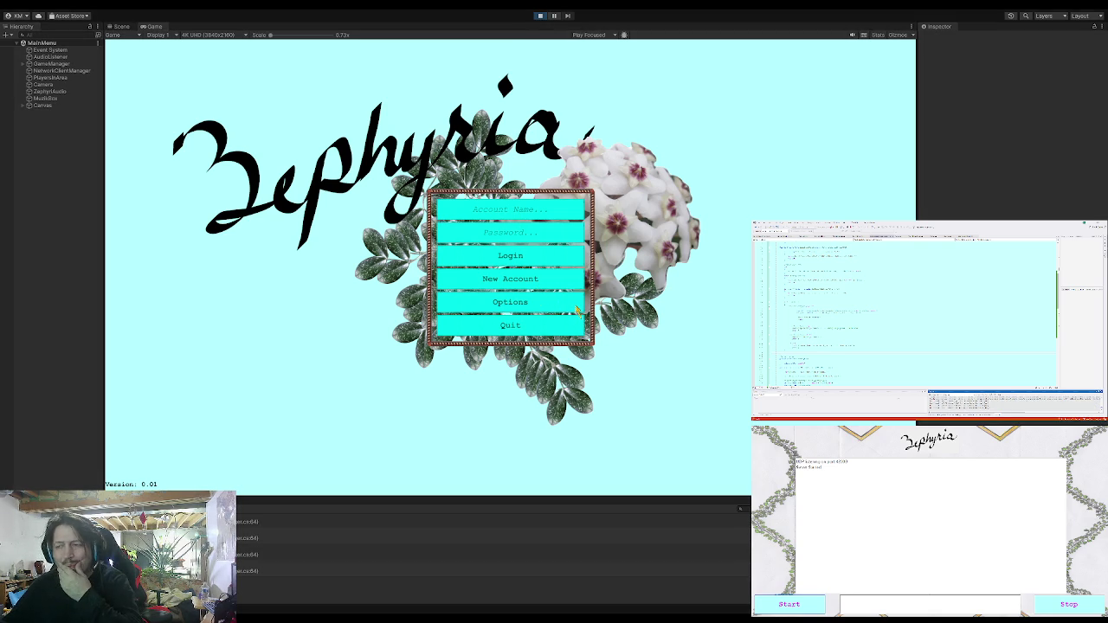
click(577, 309)
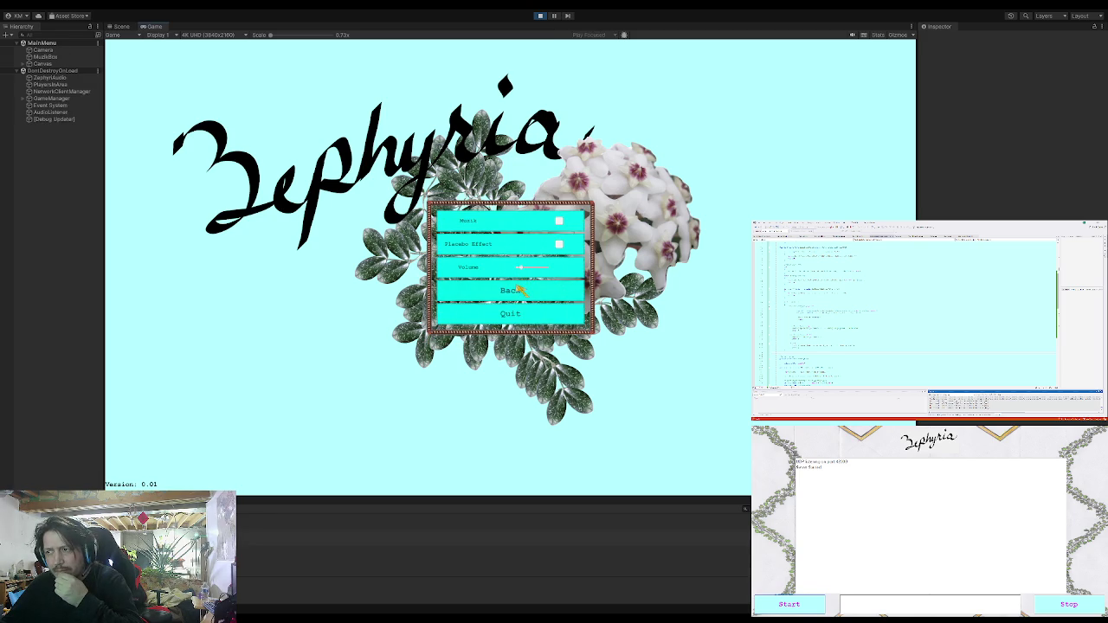
click(519, 292)
click(512, 212)
text(Zephyria)
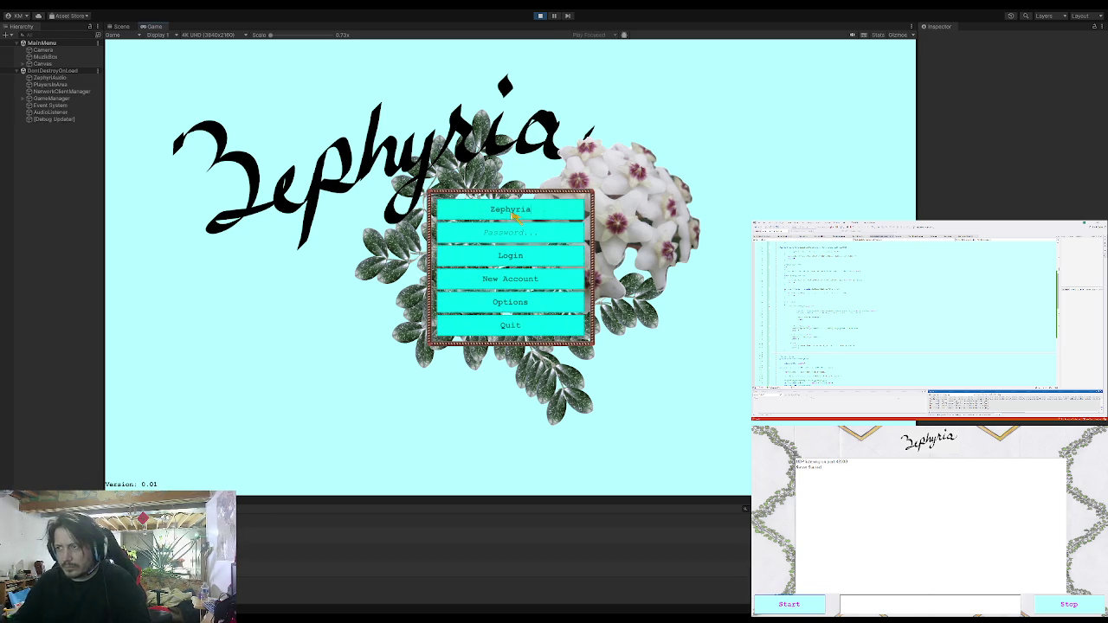
click(515, 256)
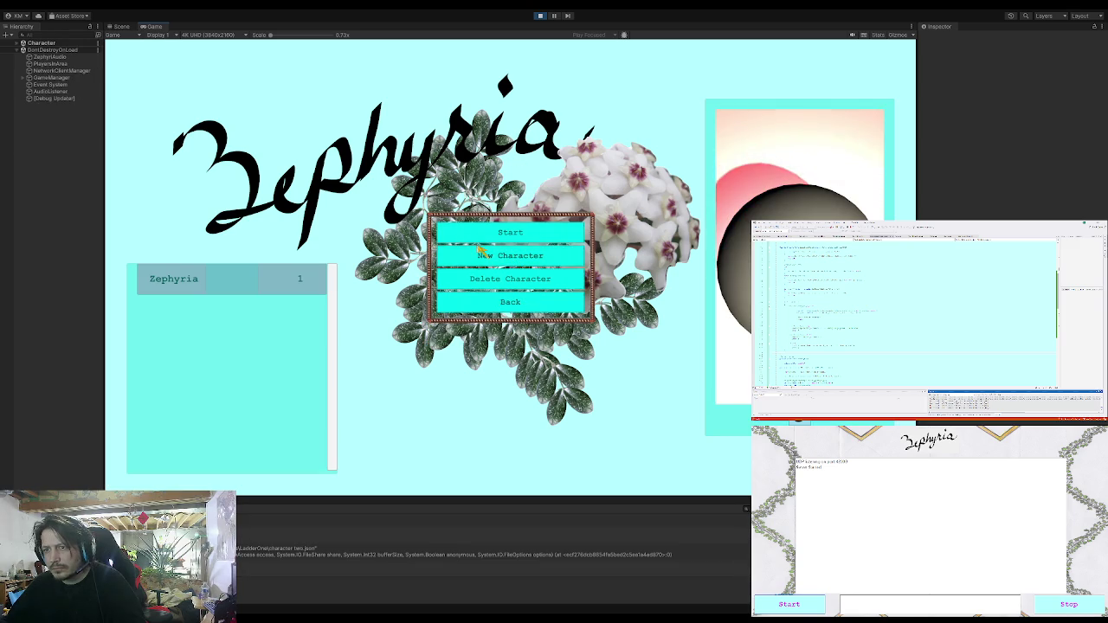
click(303, 283)
click(505, 241)
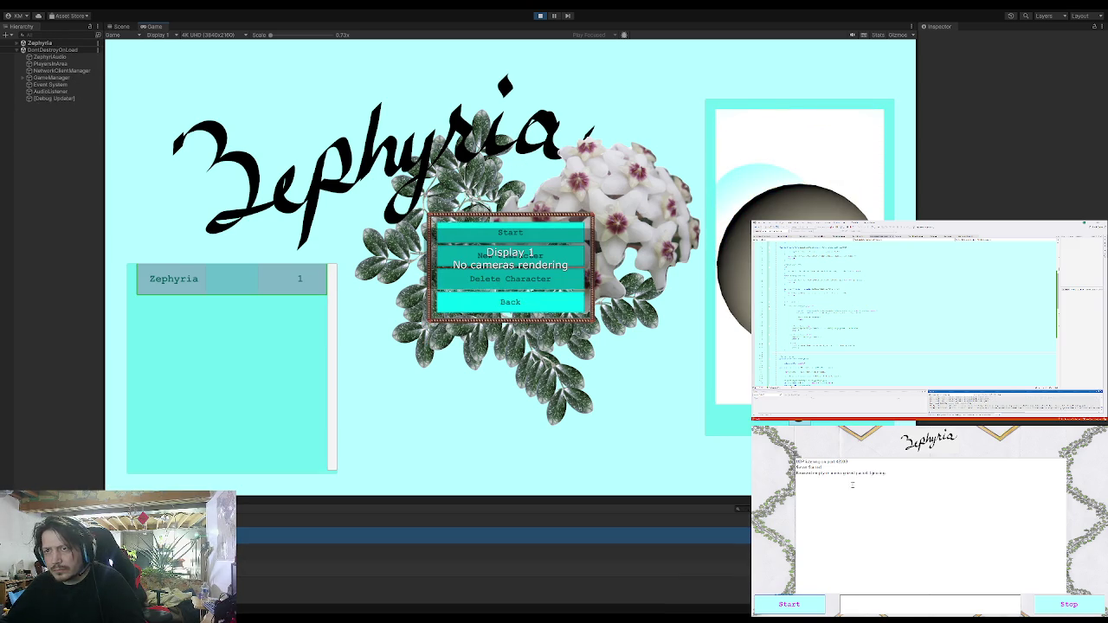
Mark the 'Removing player' log line, stop the server, and exit Play mode with Ctrl+P.
mouse_move(796, 474)
mouse_down()
mouse_move(898, 474)
mouse_move(799, 472)
mouse_move(797, 461)
mouse_up()
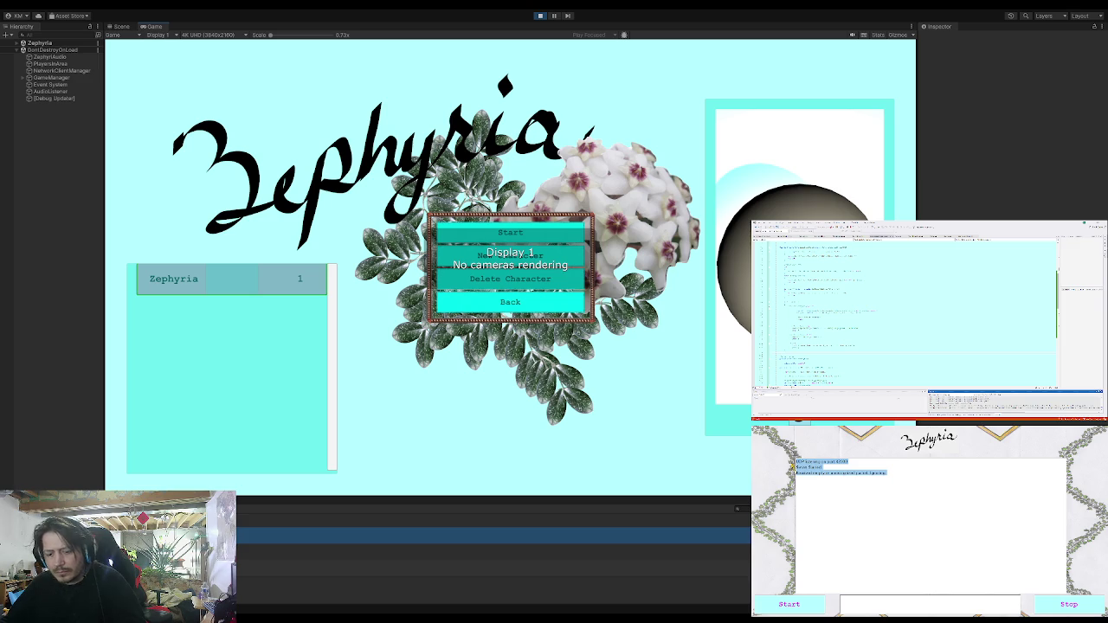
click(1069, 604)
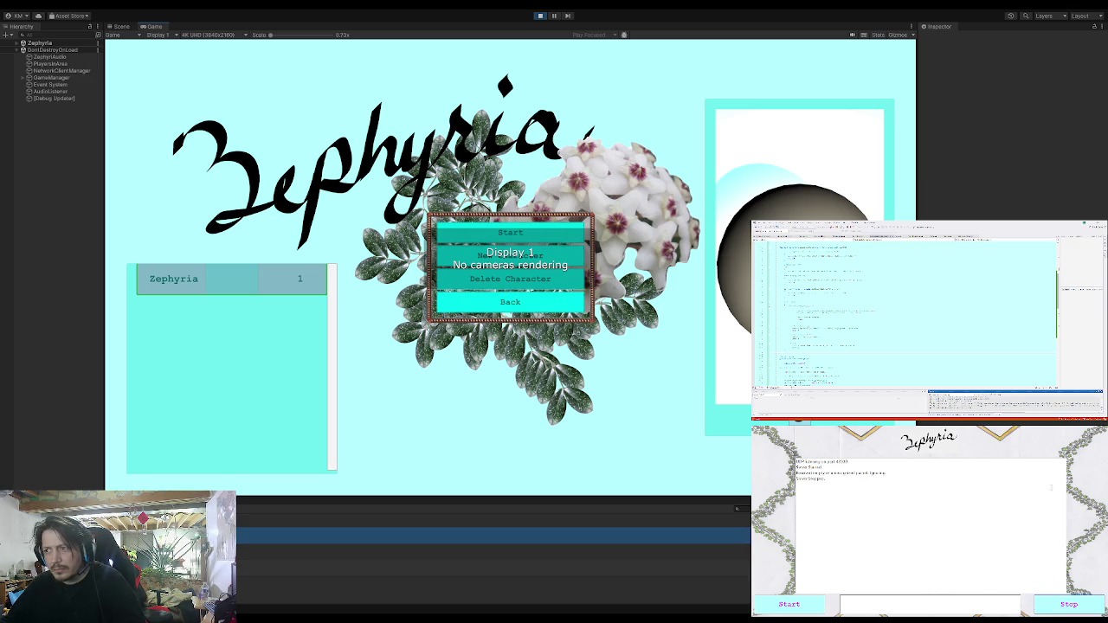
key(ctrl+p)
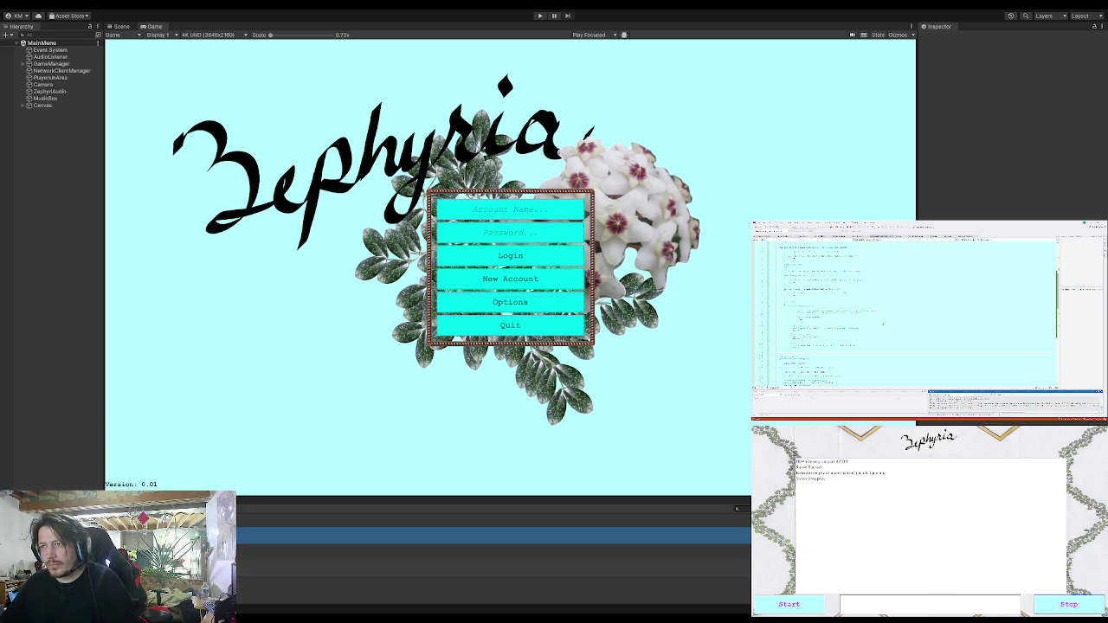
Close the old server app and bring the fresh Zephyria server window to the front.
key(alt+F4)
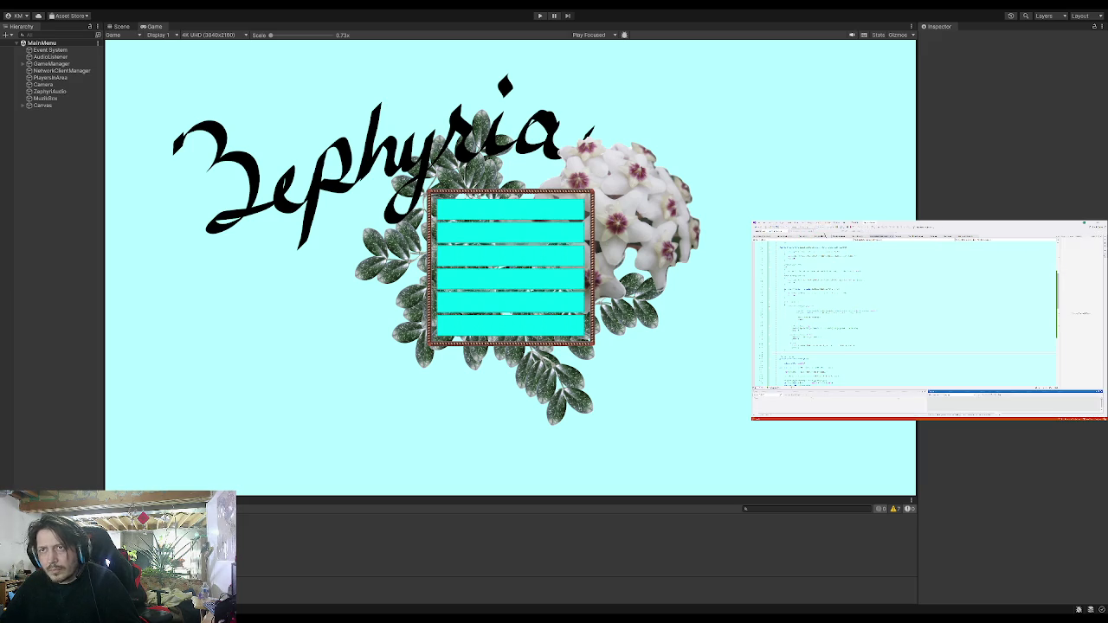
click(1009, 494)
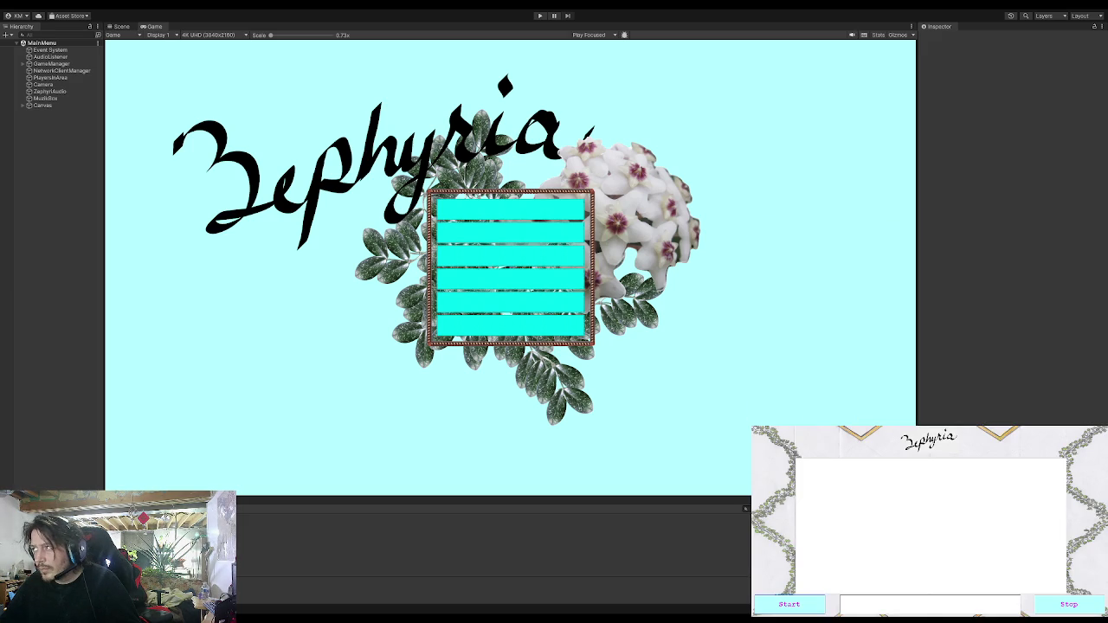
Start the server, enter Play mode, log in with the account name, and pick Zephyria.
click(814, 609)
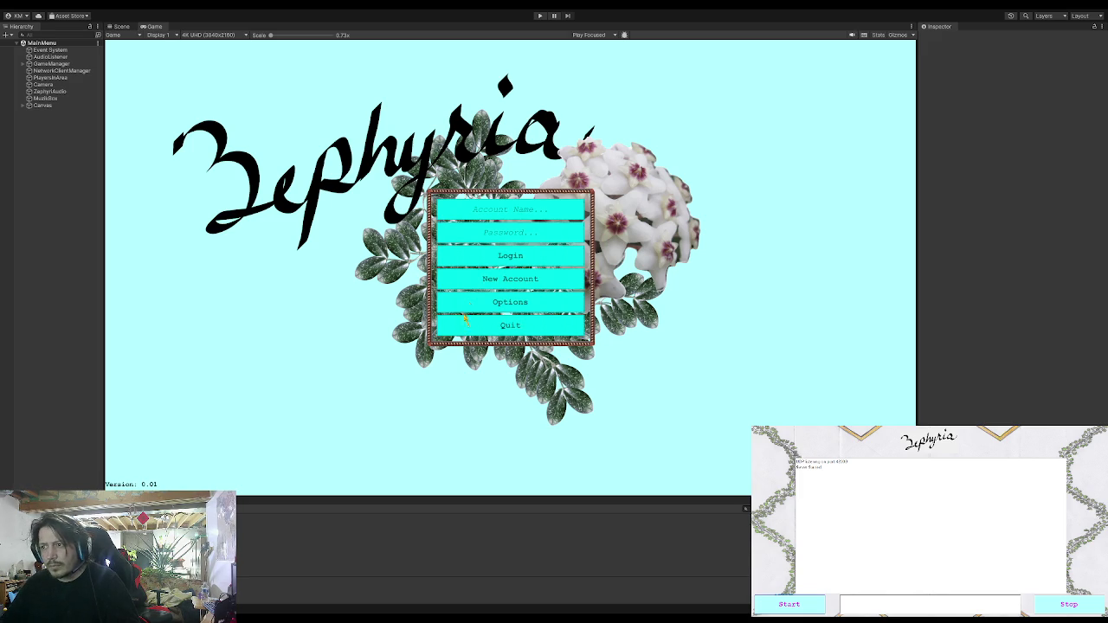
click(540, 16)
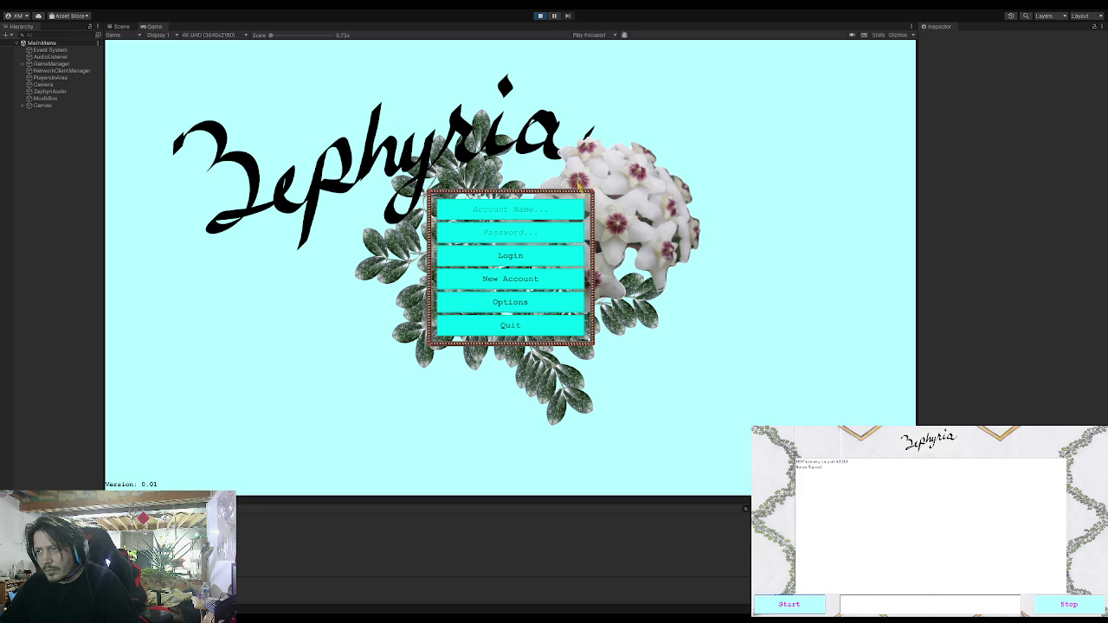
click(575, 216)
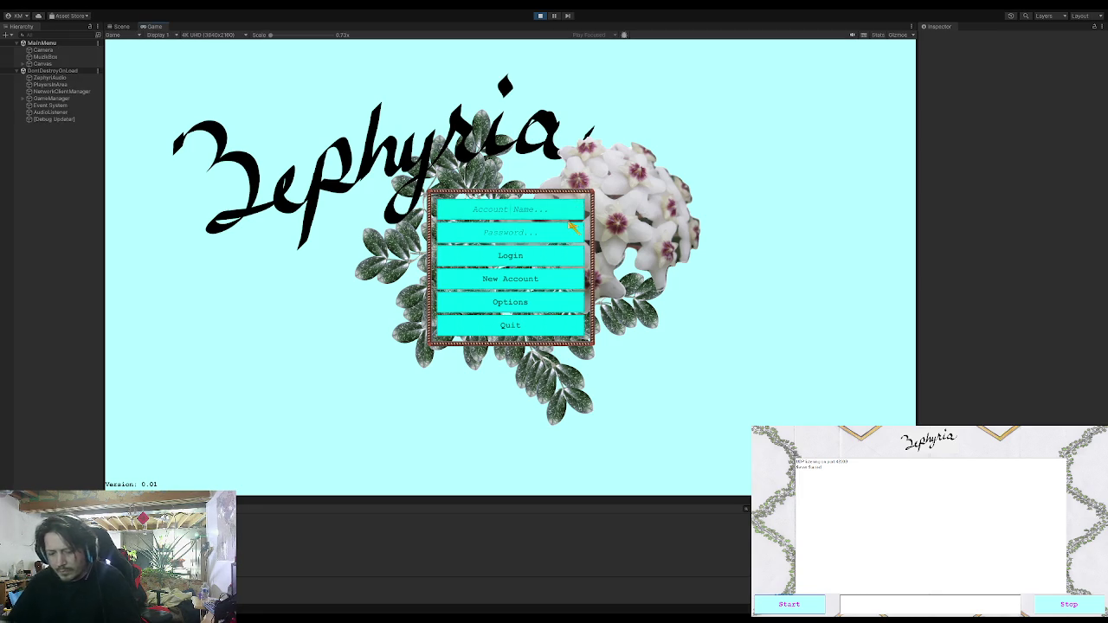
text(Zephyria)
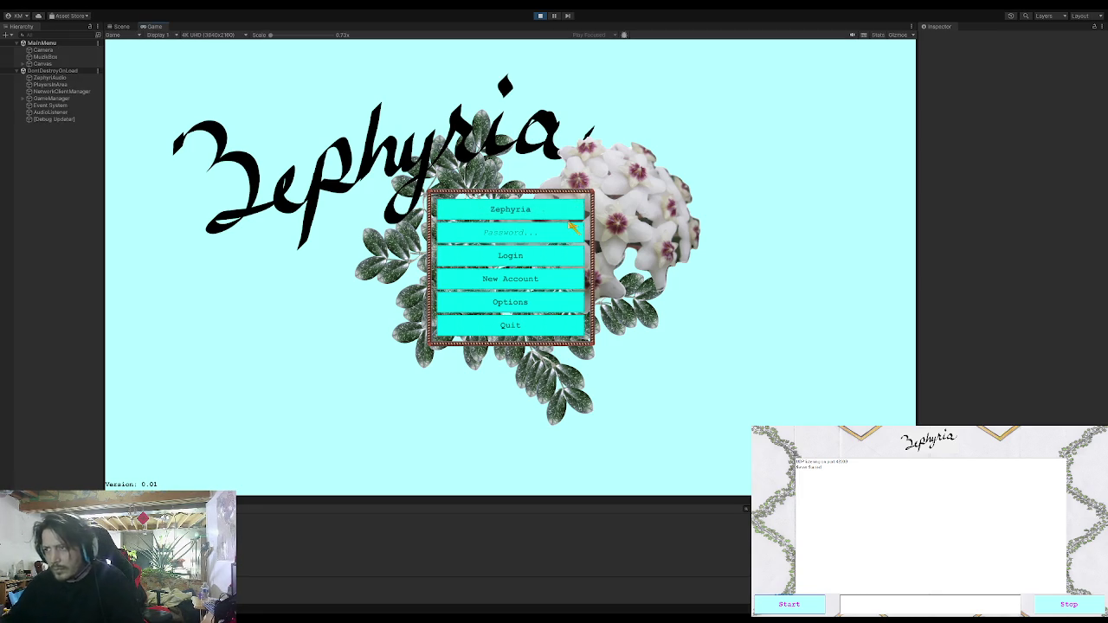
click(552, 299)
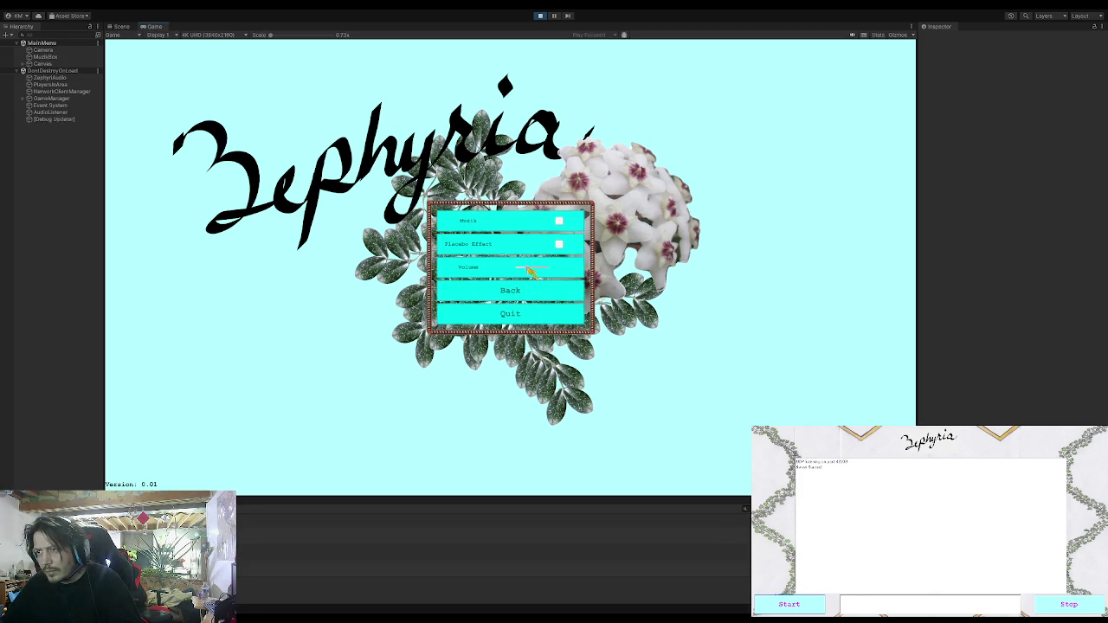
click(523, 289)
click(526, 257)
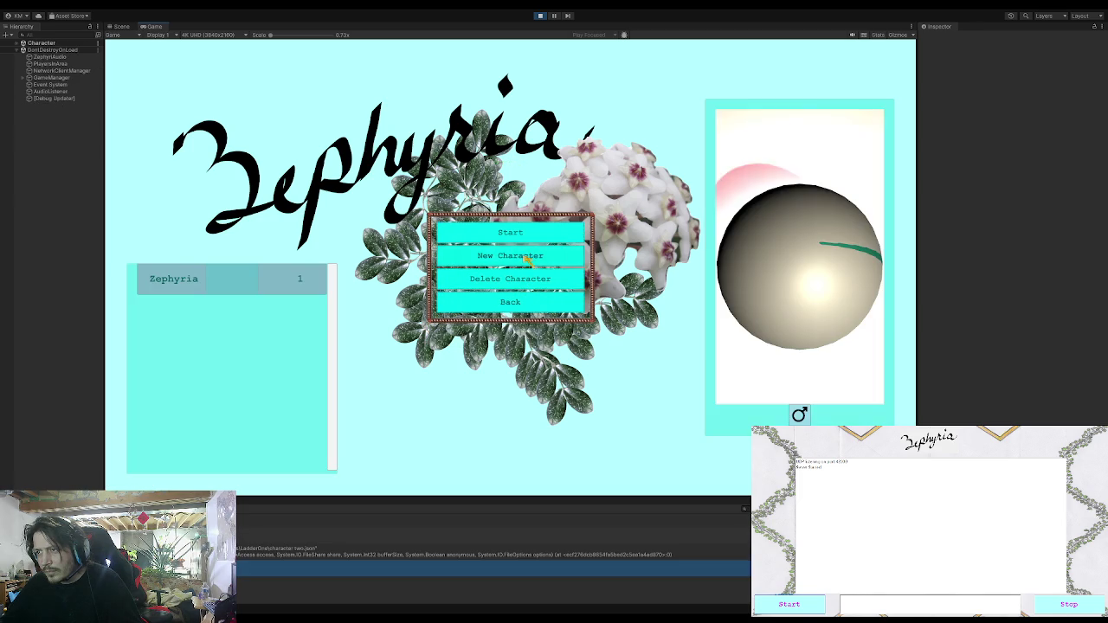
click(280, 273)
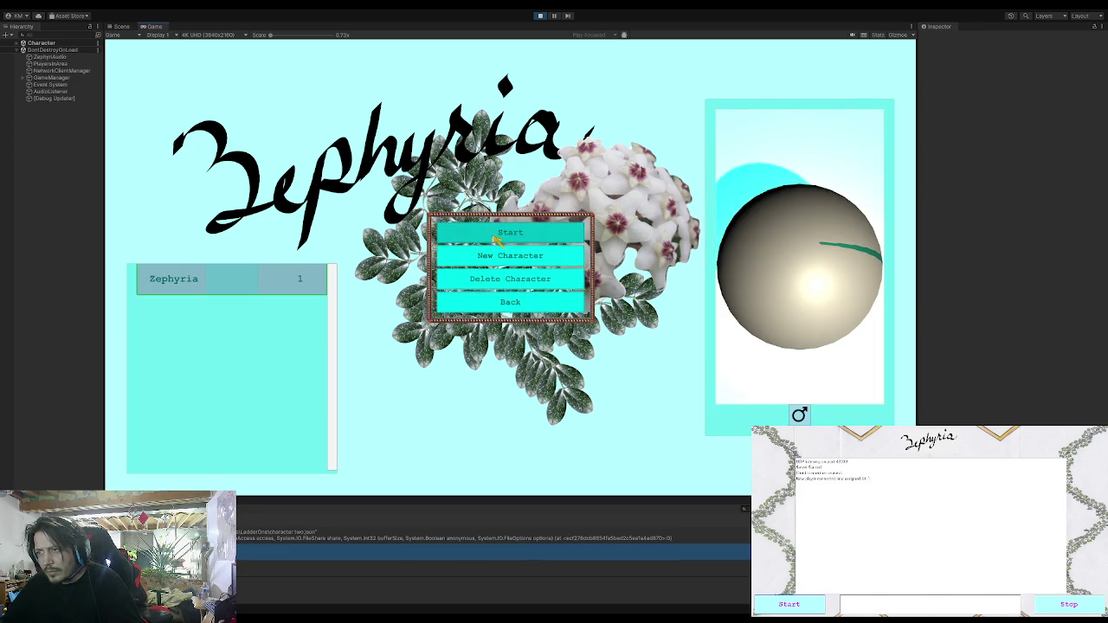
click(497, 239)
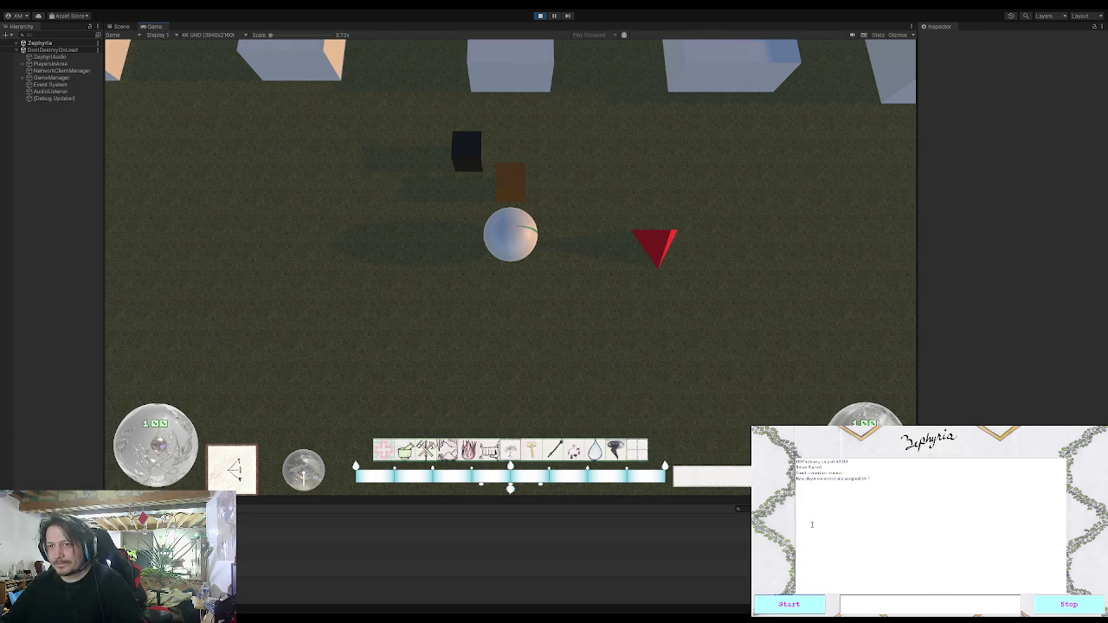
Highlight the 'New player connected' line in the client log, then clear the selection.
drag(798, 479, 884, 482)
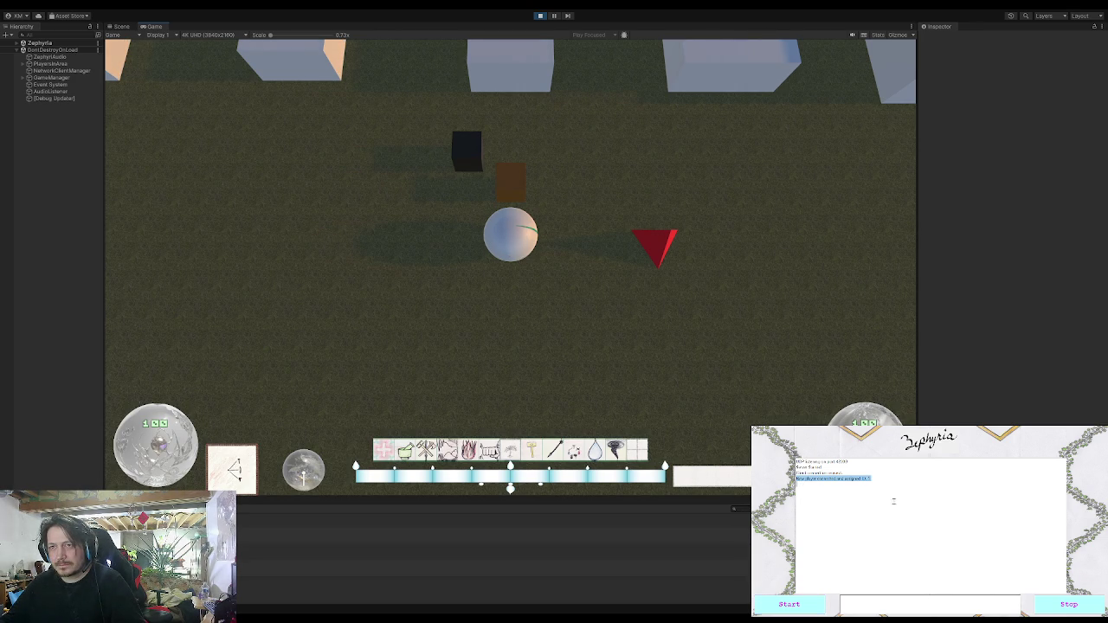
click(934, 606)
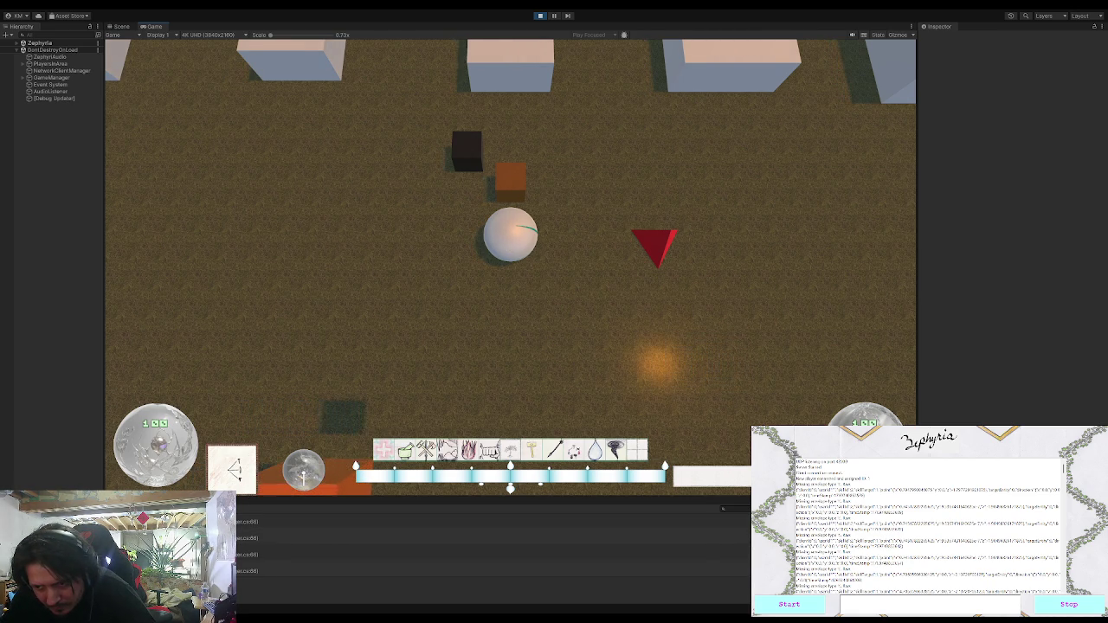
Trace a console error to NetworkClientManager and show its port 42000 and CyberBall prefab in the Inspector.
click(346, 554)
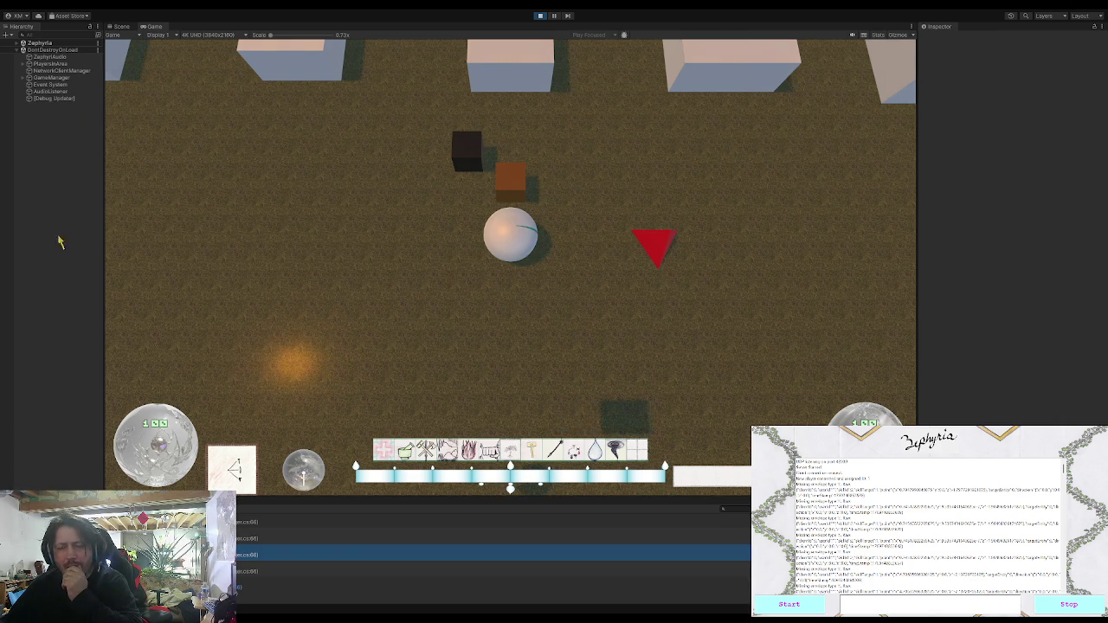
click(49, 71)
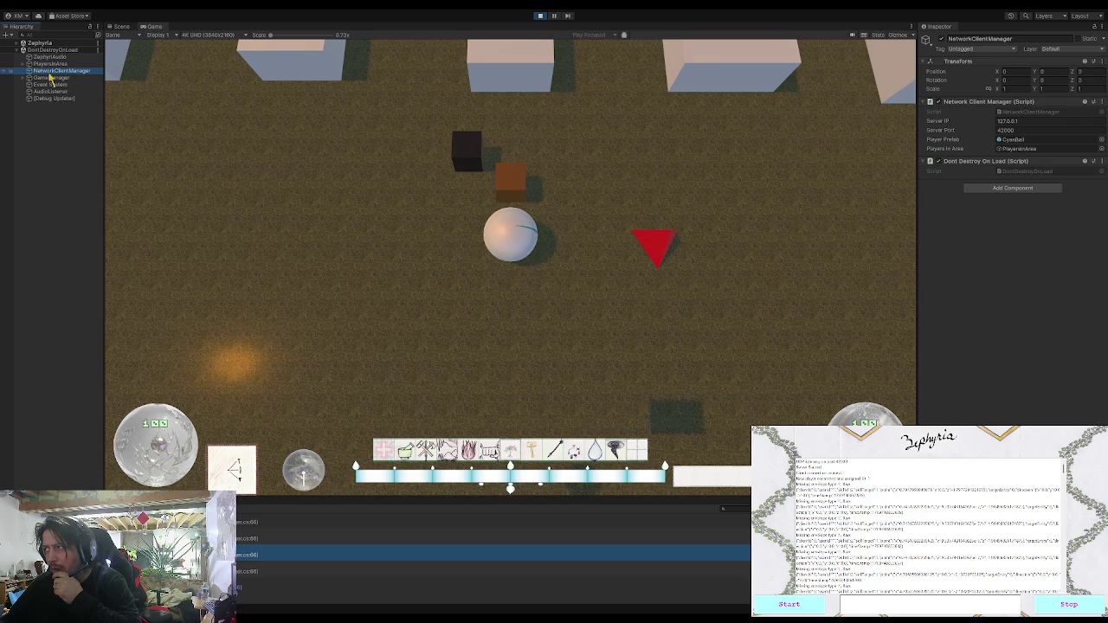
Exit Play mode using the toolbar Play button.
click(539, 16)
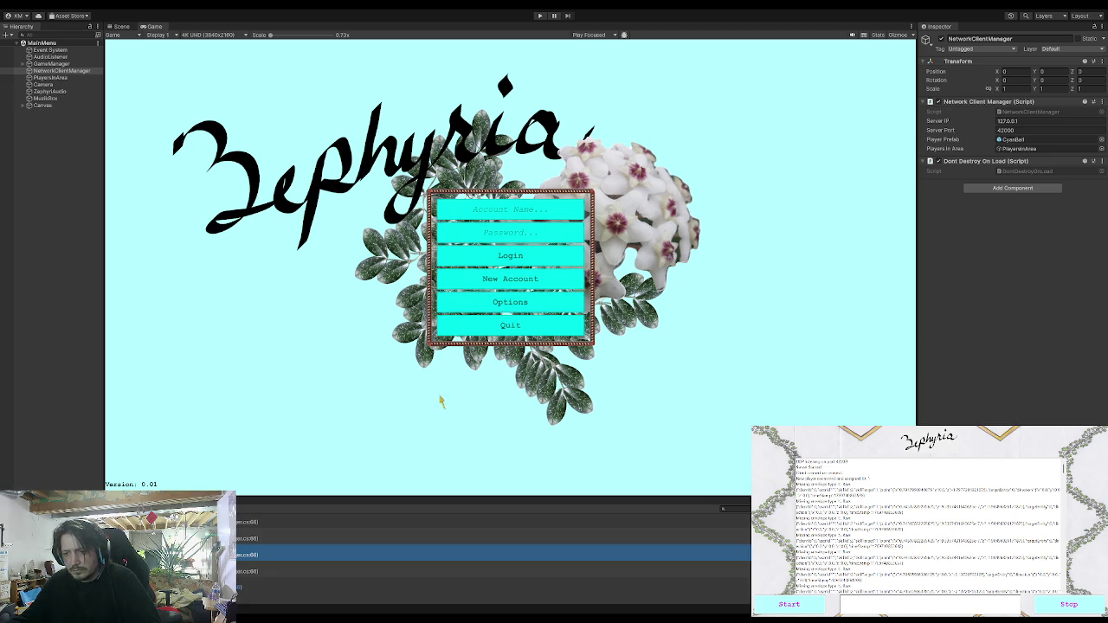
Inspect NetworkClientManager console errors and its Player Prefab and PlayersInArea references, then restart play mode.
click(291, 537)
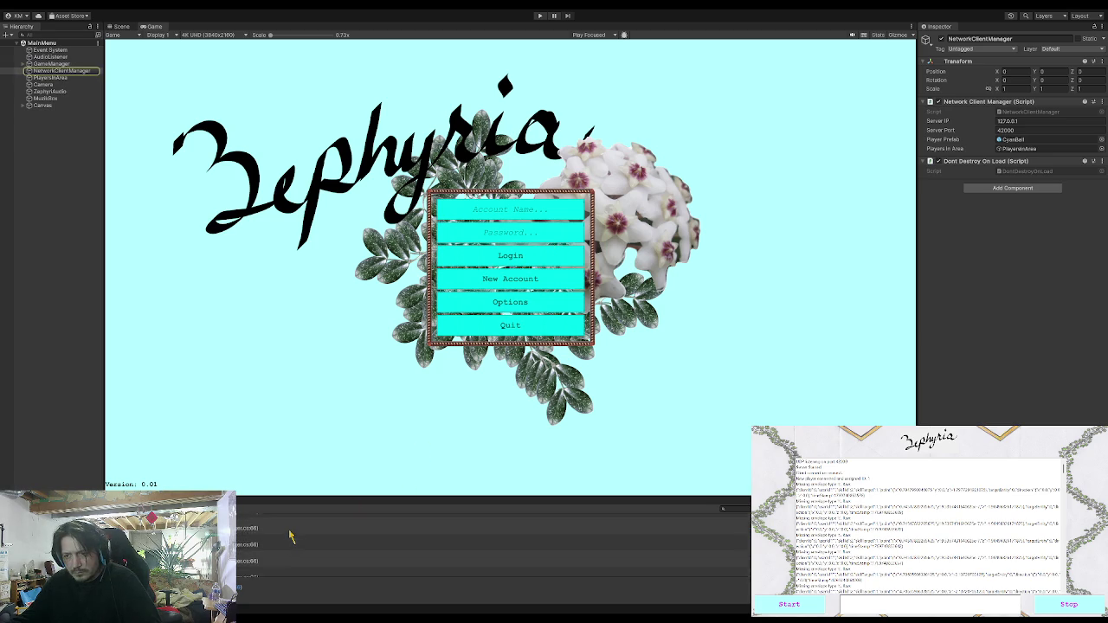
click(290, 536)
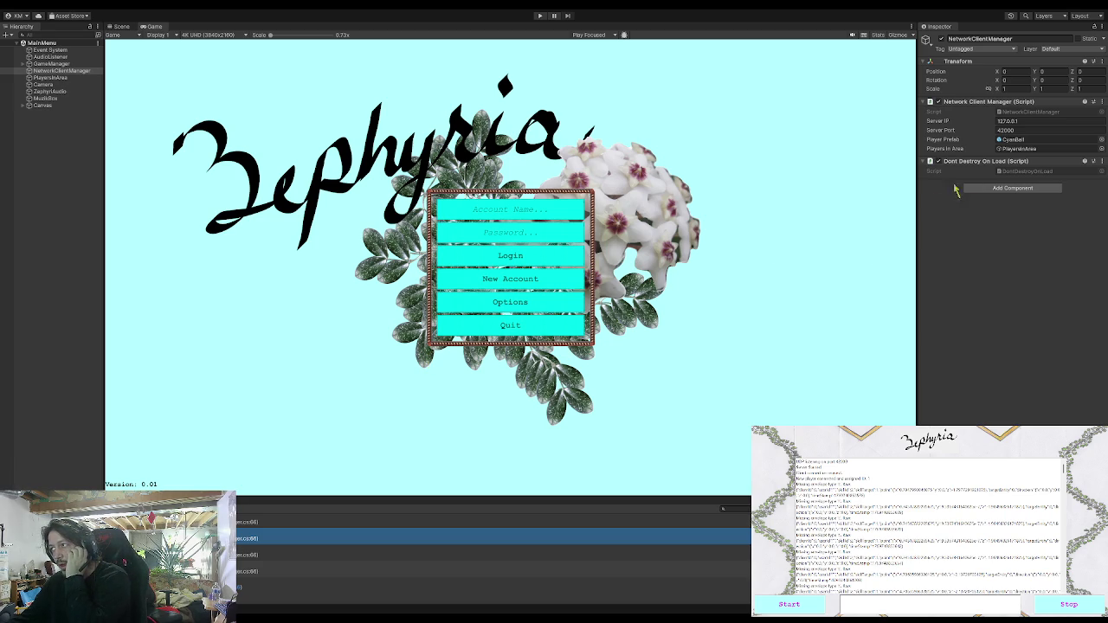
click(1013, 141)
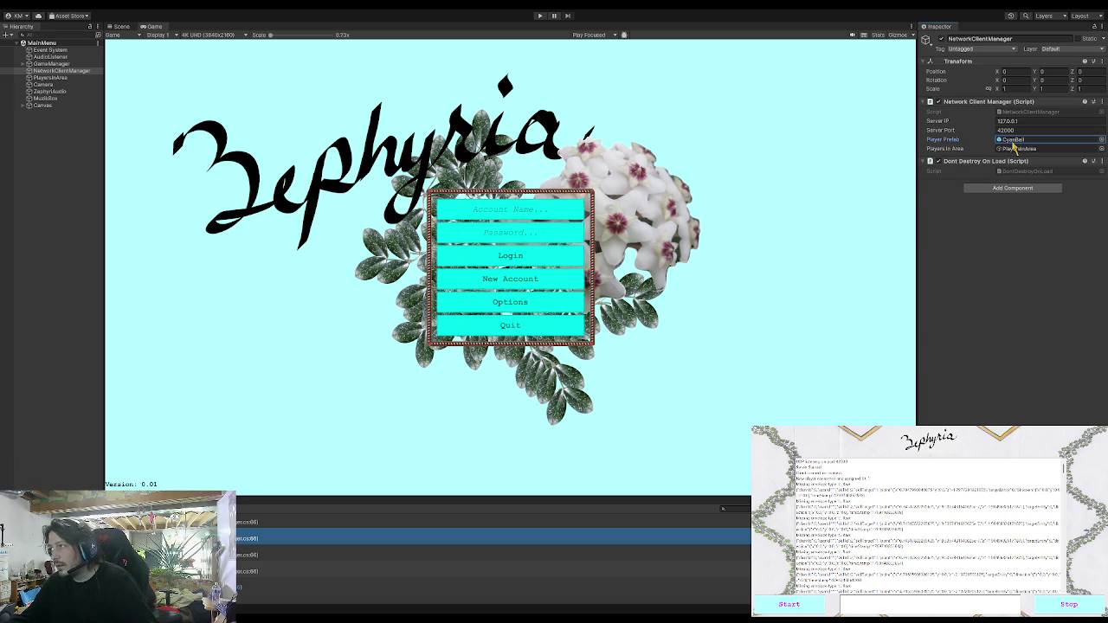
click(1014, 149)
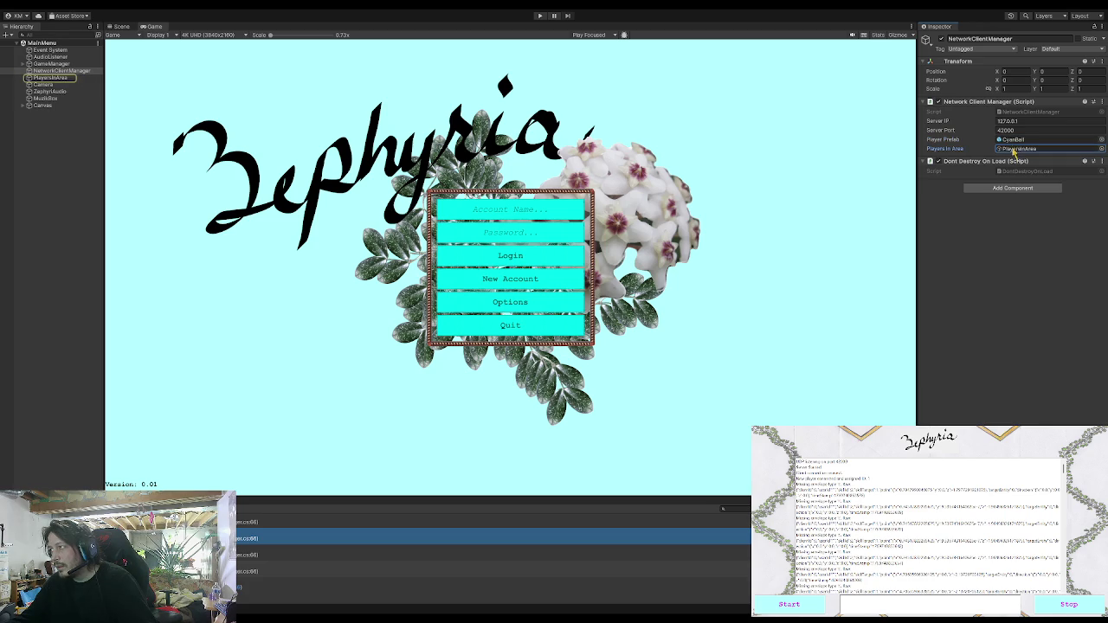
click(1012, 141)
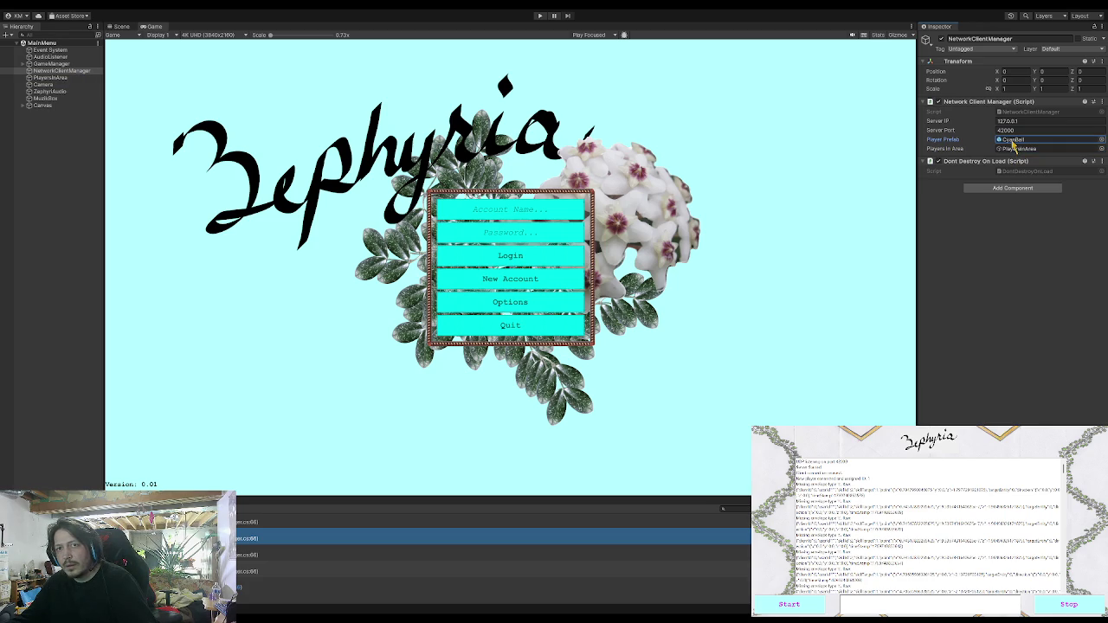
click(1012, 227)
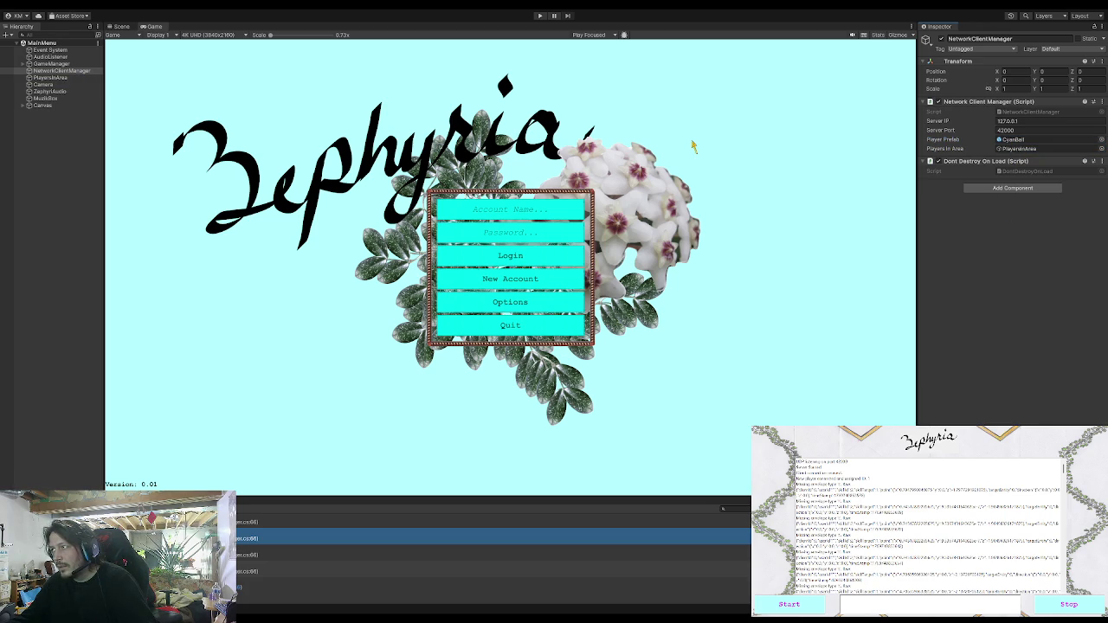
click(539, 15)
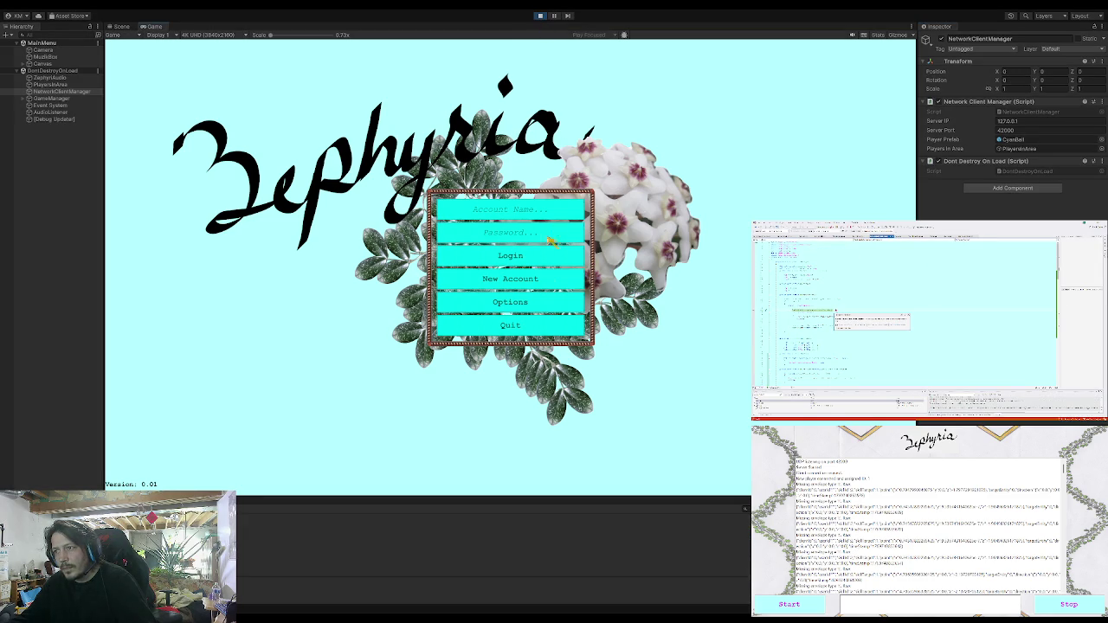
Look at the game's Options panel and return to login, then relaunch and start the server in Visual Studio.
click(549, 299)
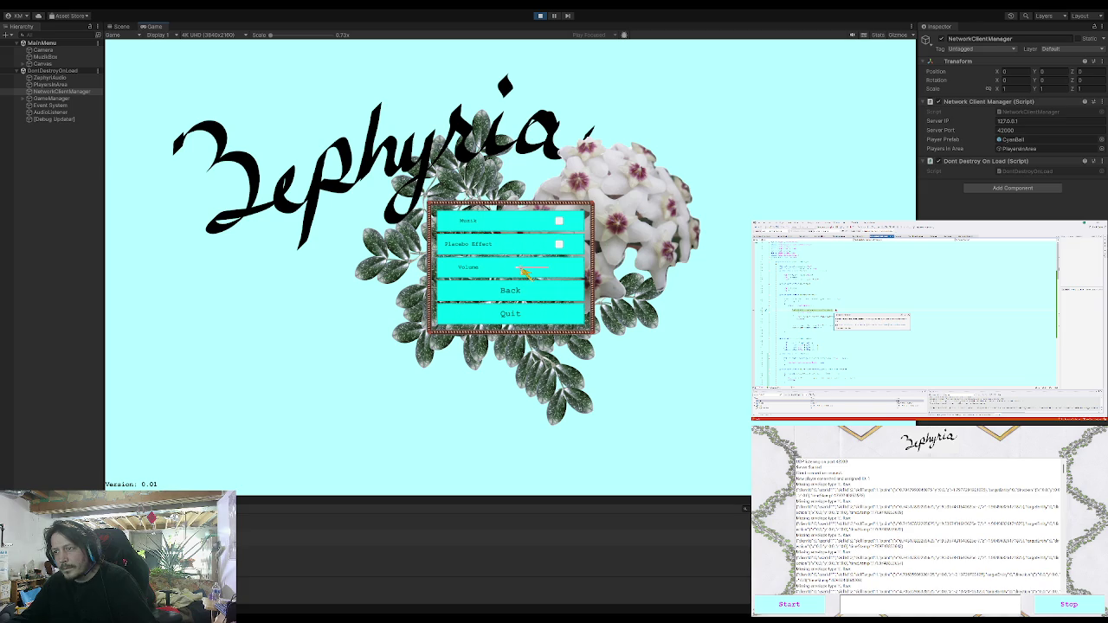
click(525, 293)
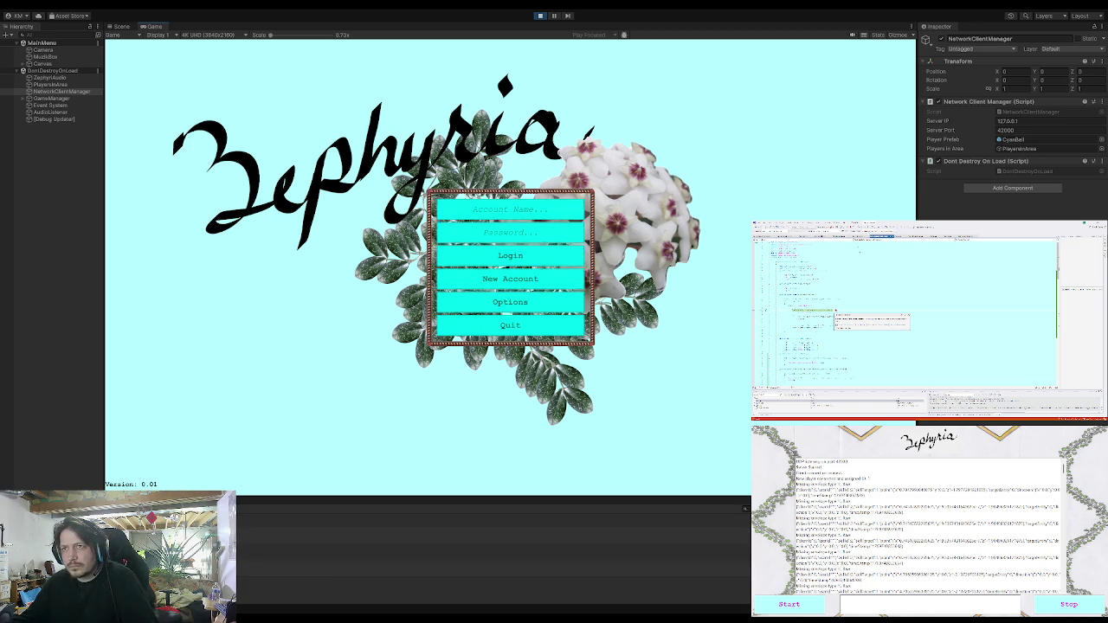
key(shift+F5)
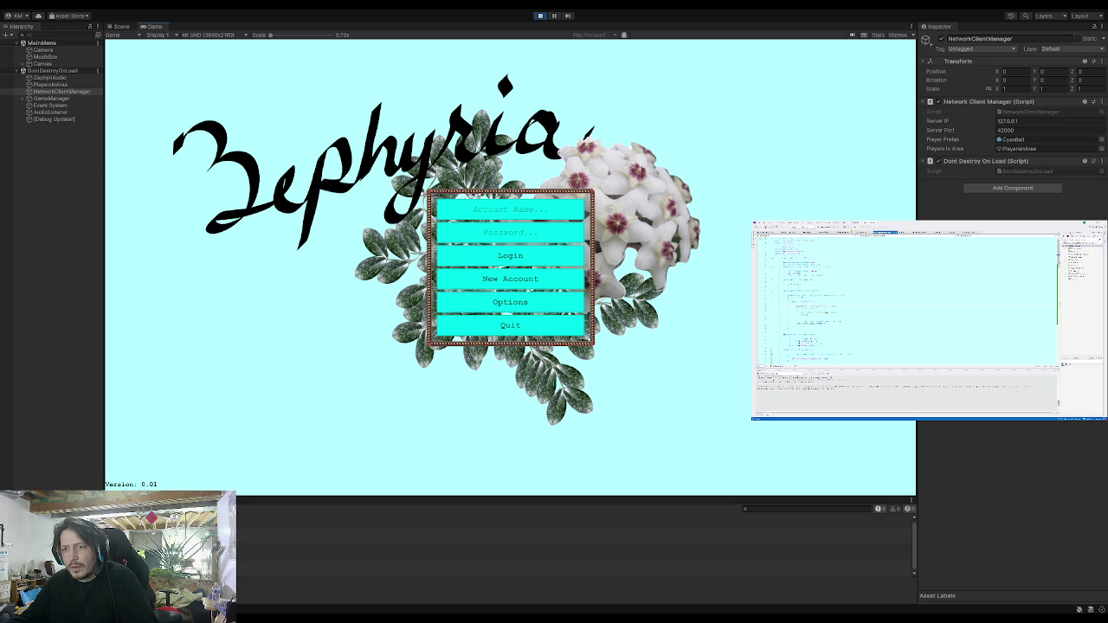
key(F5)
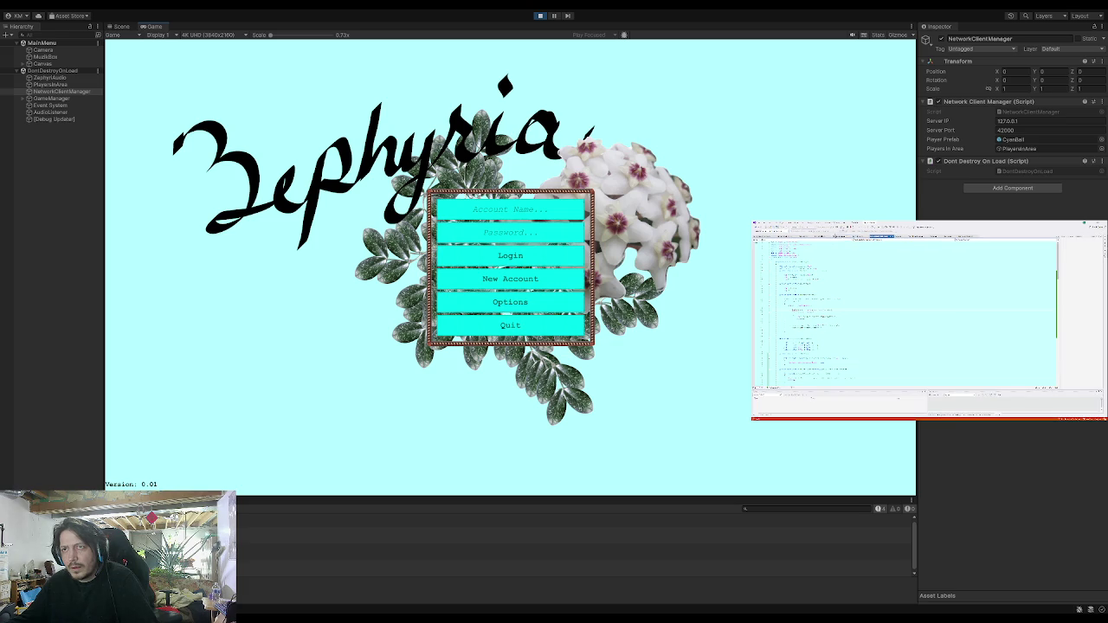
click(812, 604)
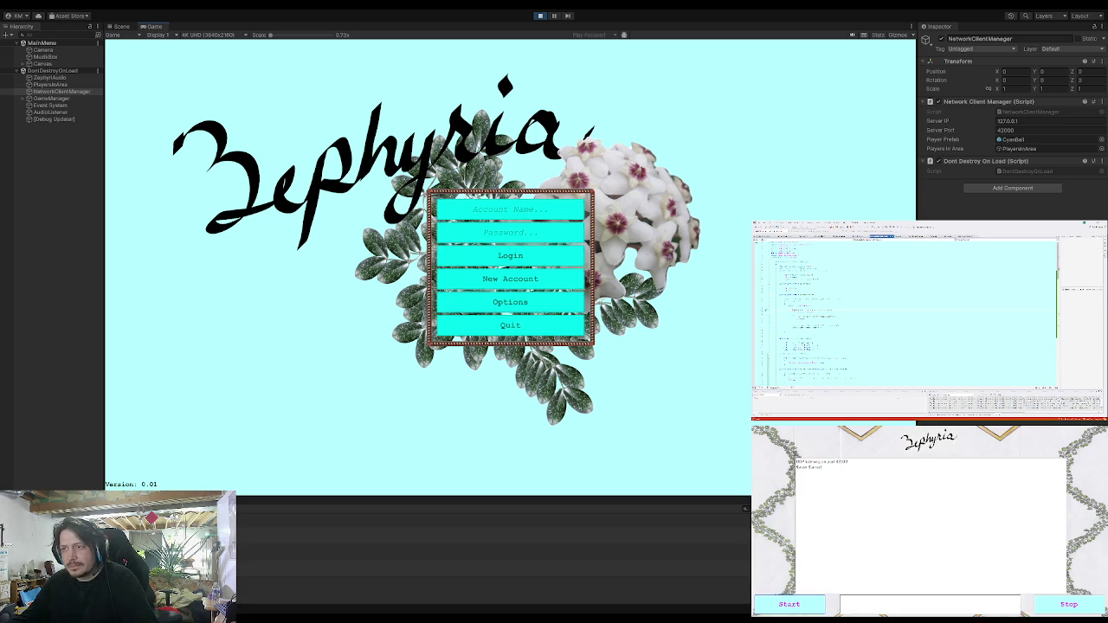
Log in with the test account name and password, select the only character, and enter the world.
click(477, 216)
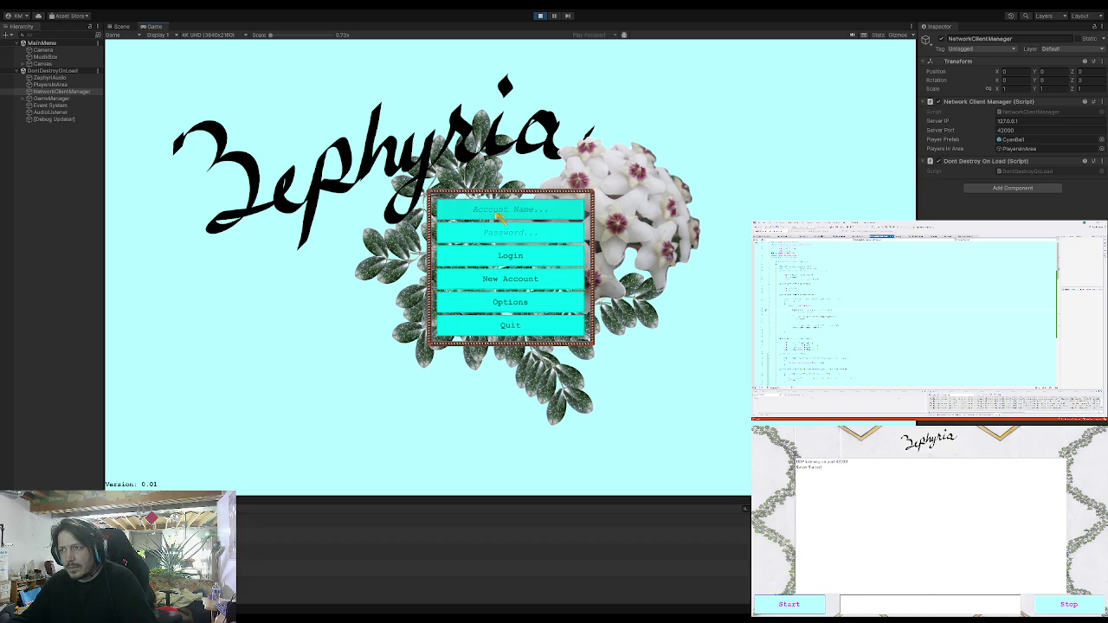
text(Zephyria)
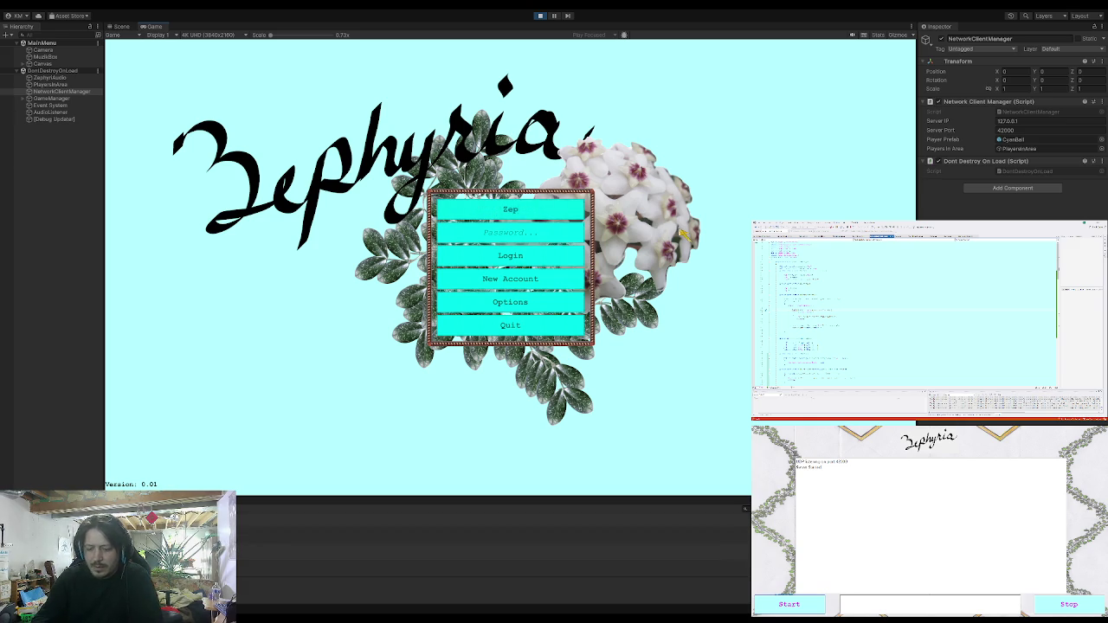
click(519, 234)
text(p)
click(519, 256)
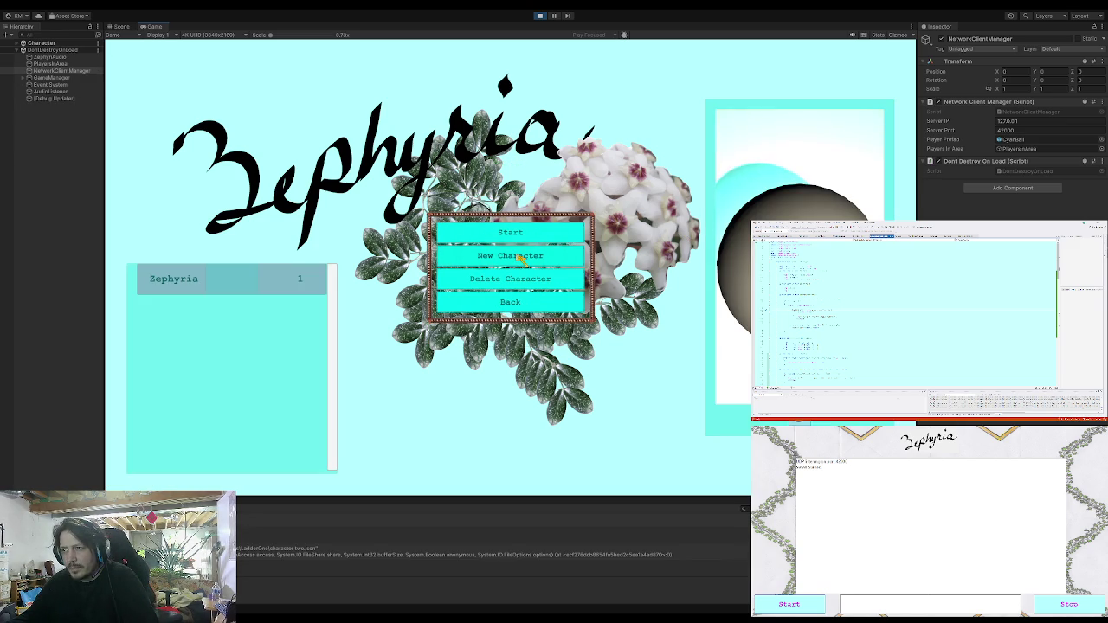
click(294, 279)
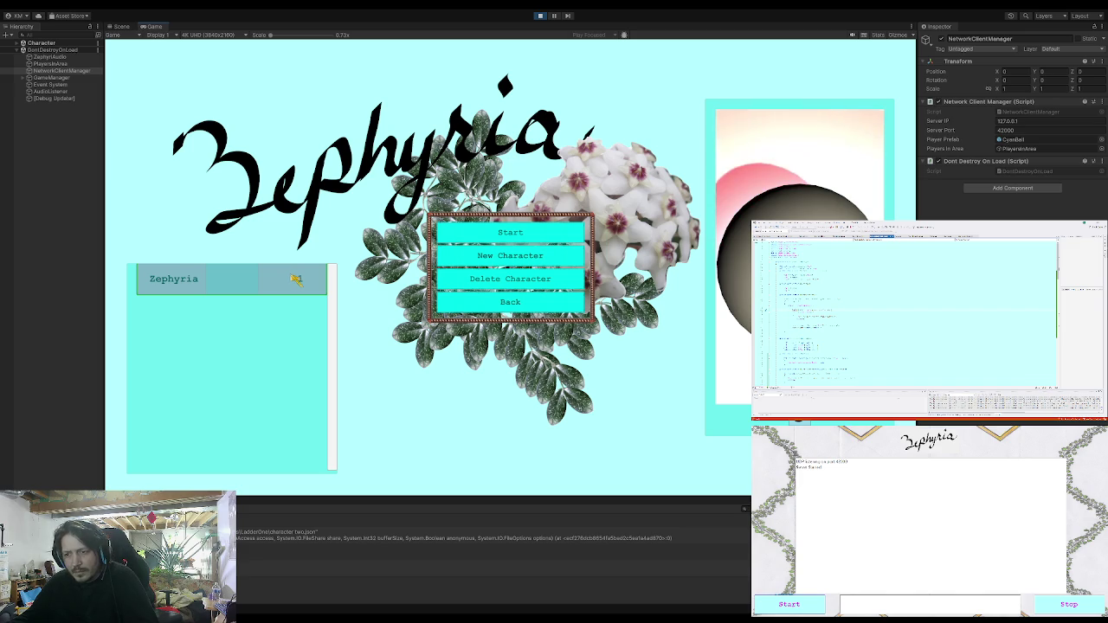
click(441, 236)
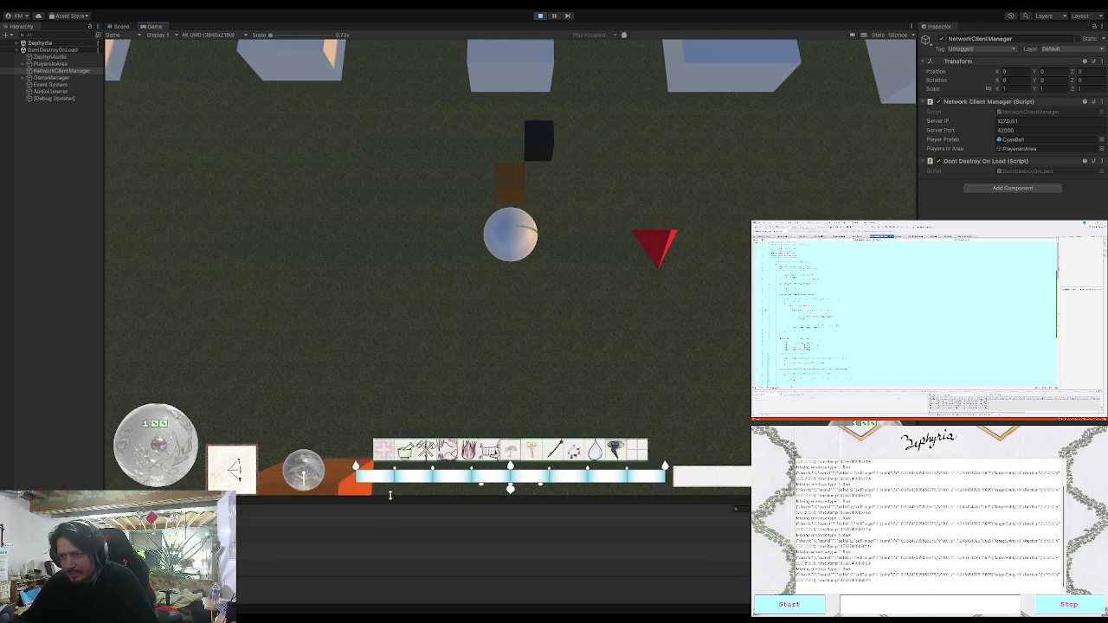
Drag the Game/Console splitter upward to give the Console more room below the game view.
drag(389, 500, 394, 322)
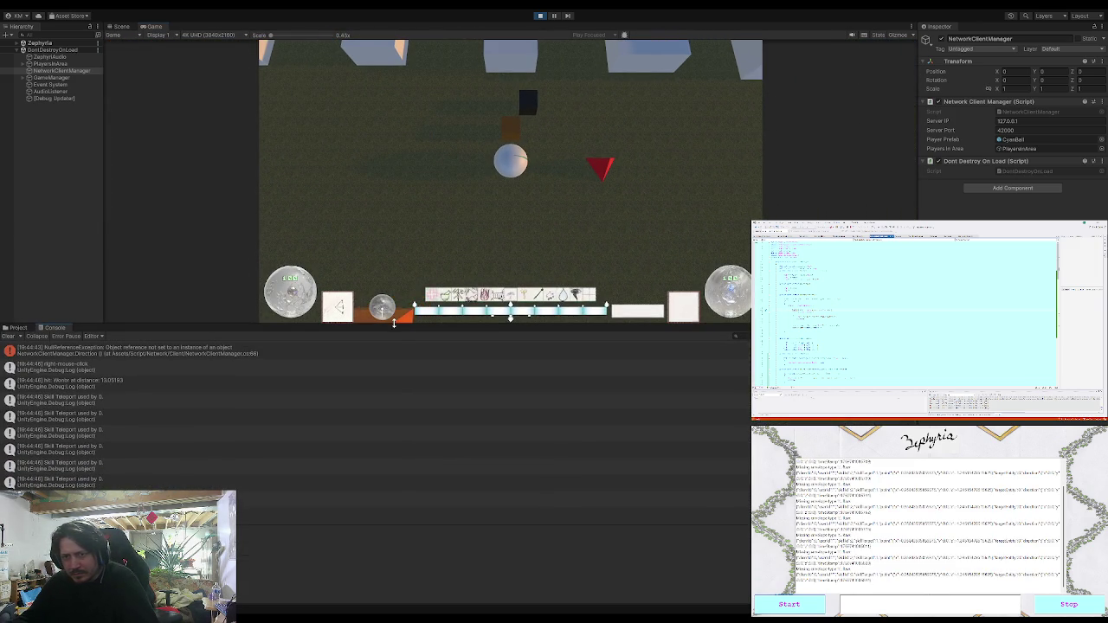
Scroll the Console and select a NullReferenceException from NetworkClientManager.cs:66.
scroll(390, 435, up, 3)
scroll(391, 435, up, 10)
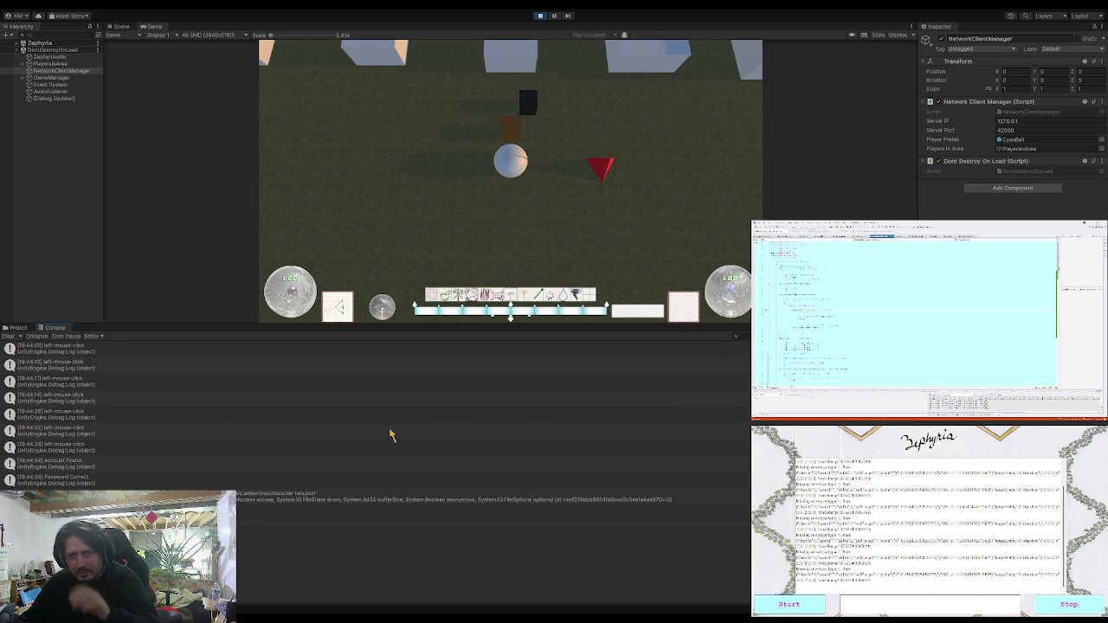
scroll(391, 435, down, 2)
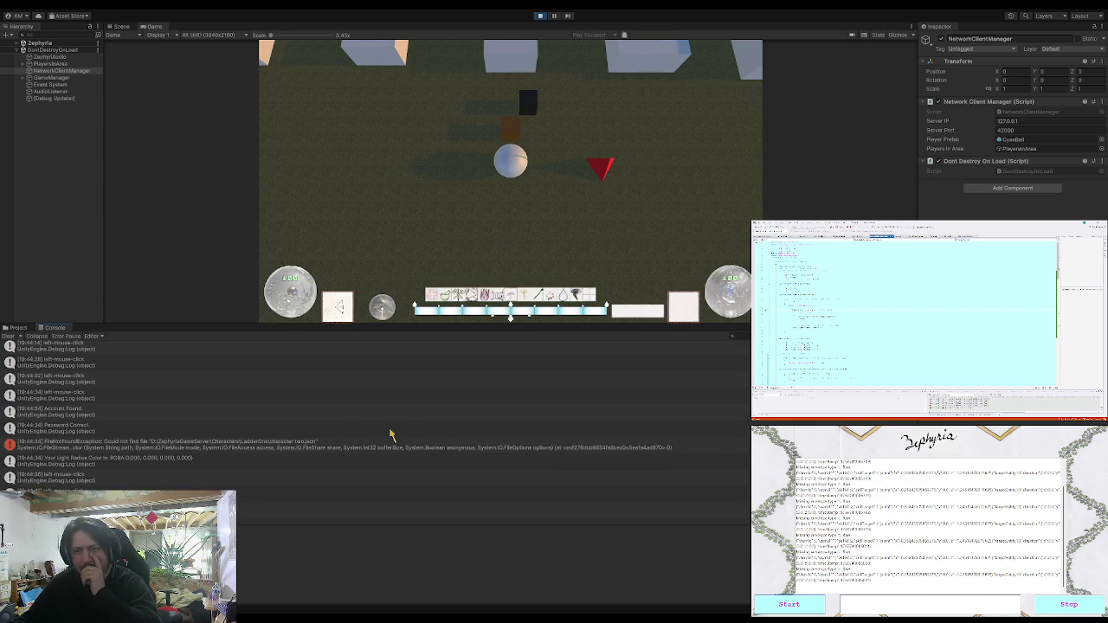
scroll(390, 435, down, 1)
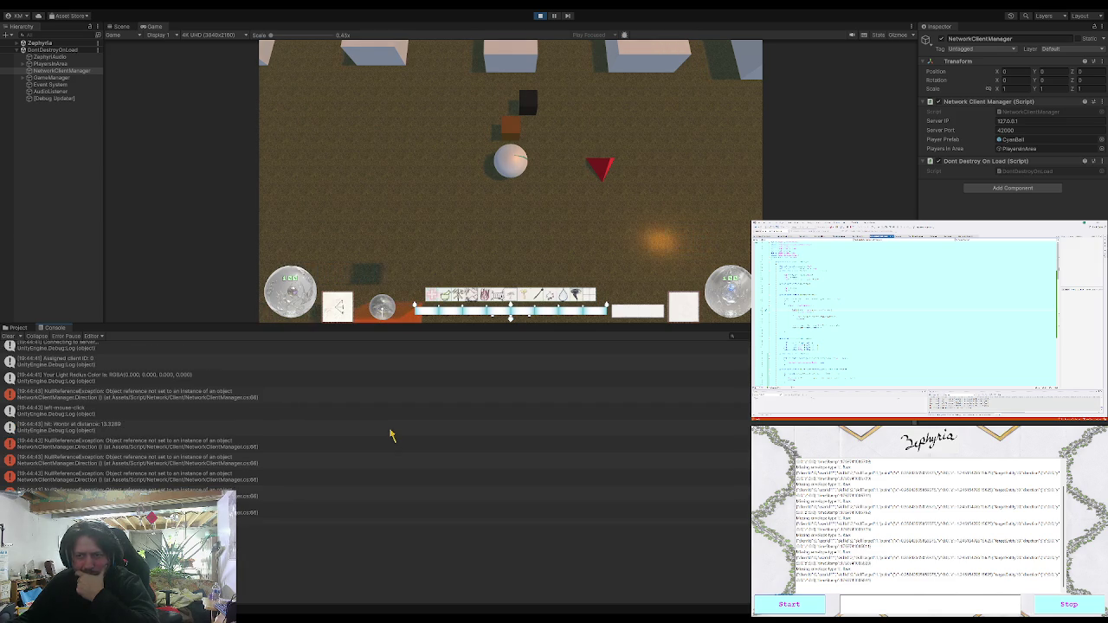
click(267, 444)
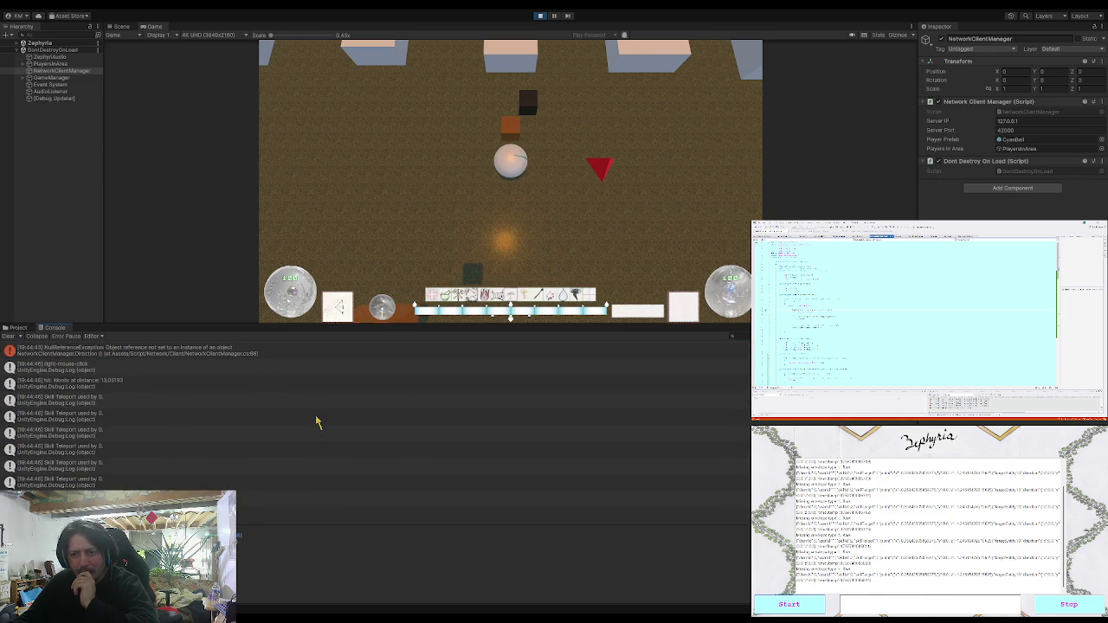
scroll(317, 422, up, 2)
scroll(317, 422, up, 2)
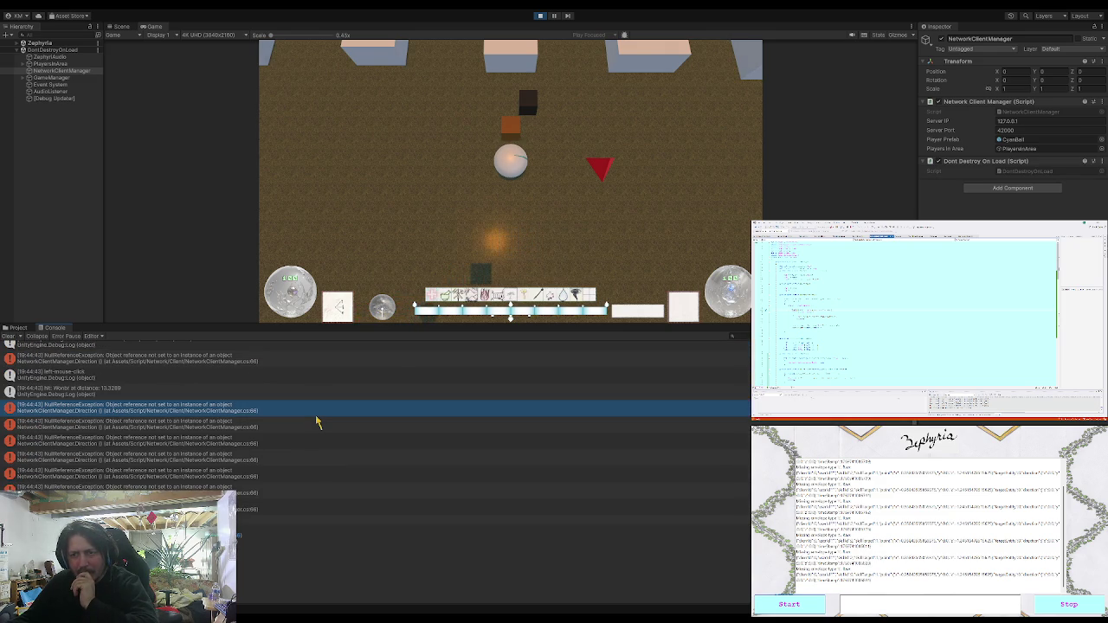
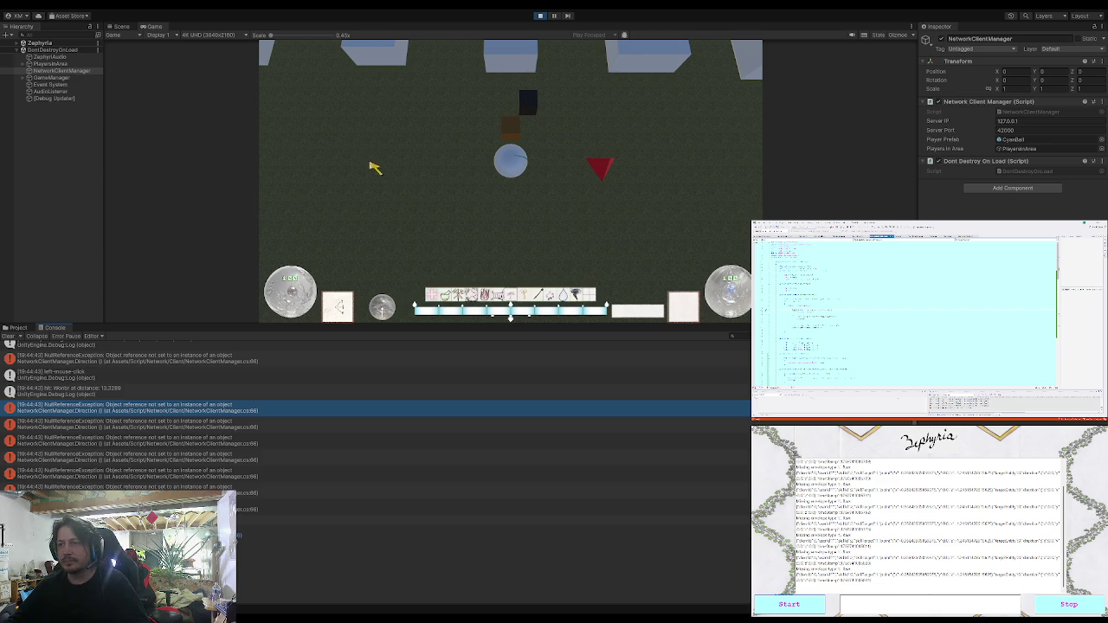
Stop play mode, enlarge the Game view over the Console, and stop the local game server.
click(540, 17)
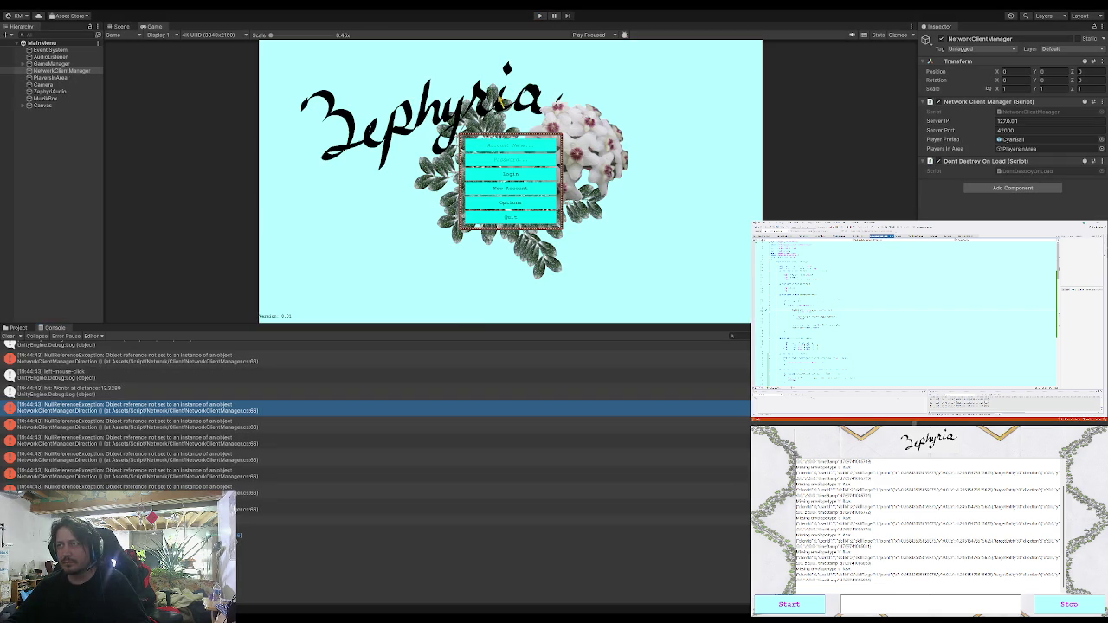
drag(483, 324, 475, 496)
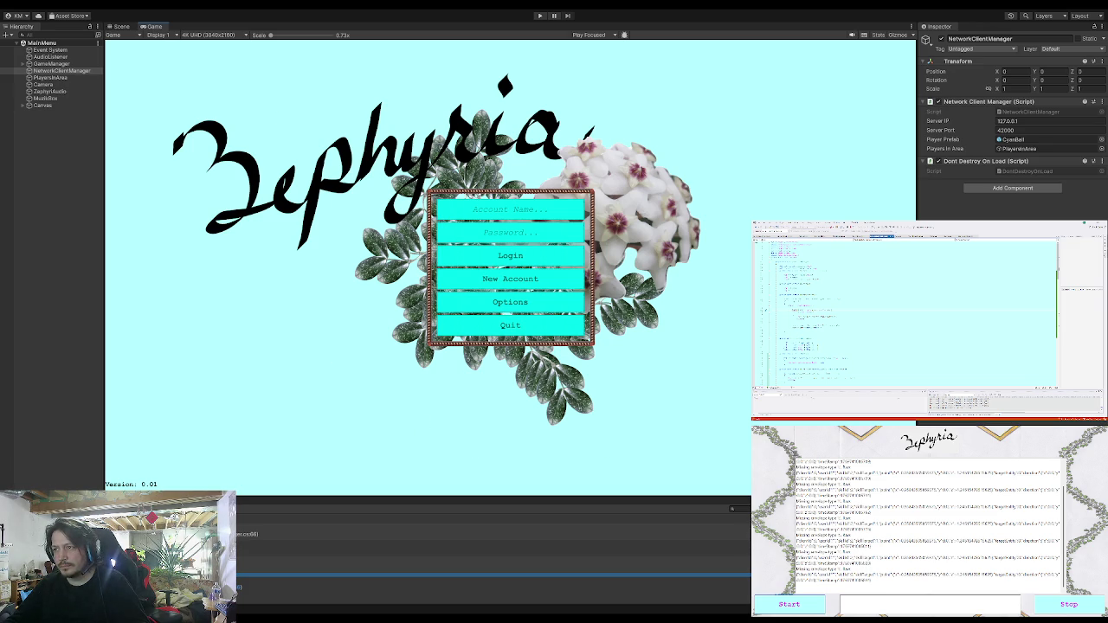
click(1038, 612)
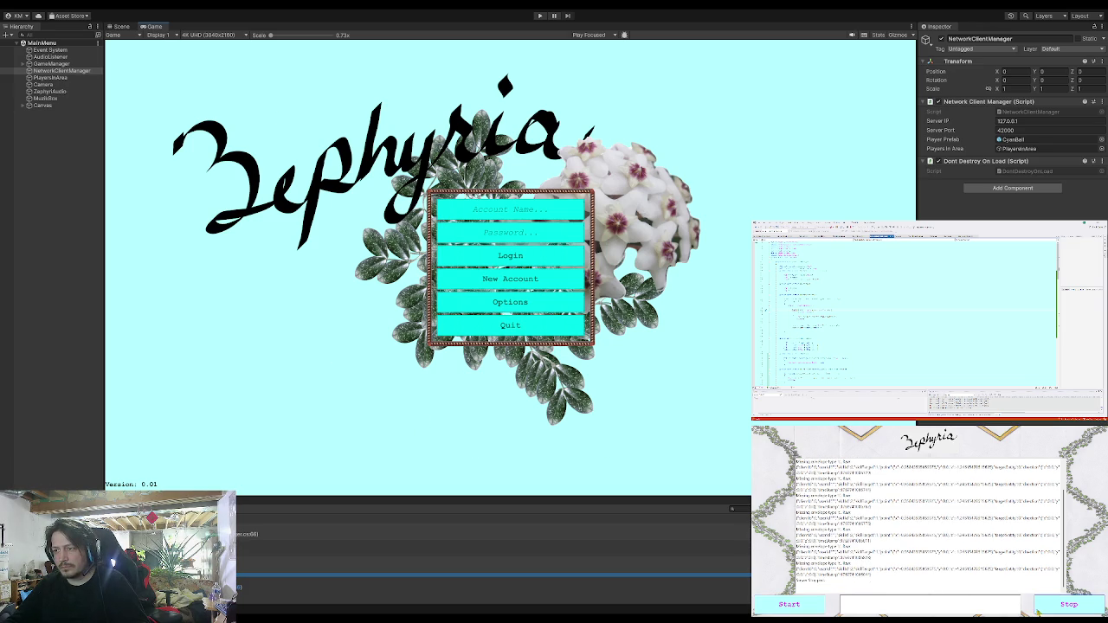
click(580, 131)
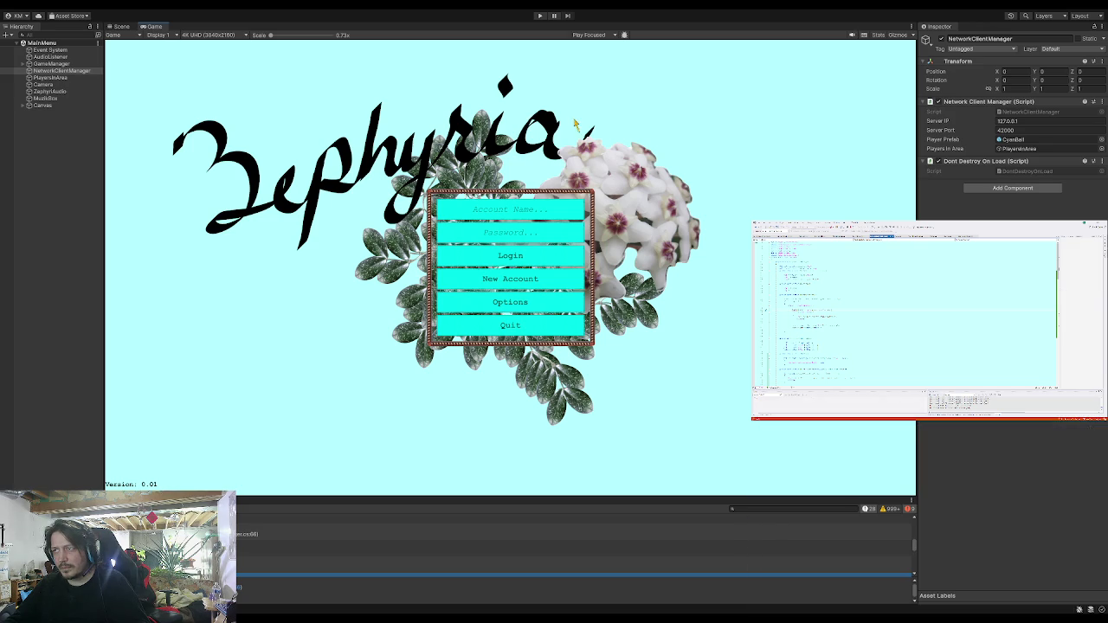